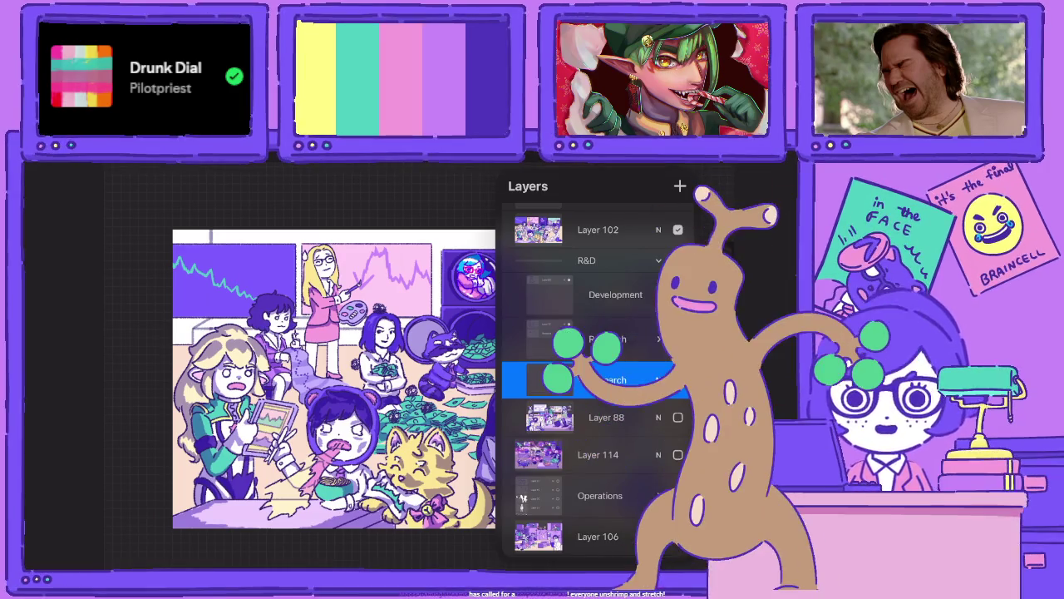
# Turn the Research layer back on and hide Layer 102 to reveal the perspective room sketch.
pyautogui.scroll(-3, 597, 374)
pyautogui.scroll(4, 597, 374)
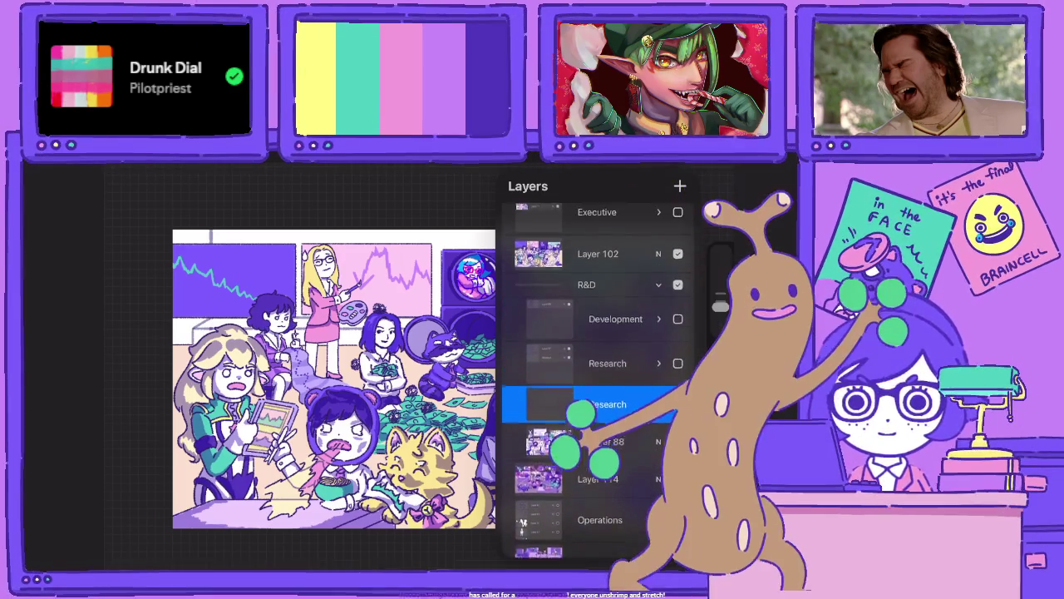
pyautogui.click(677, 401)
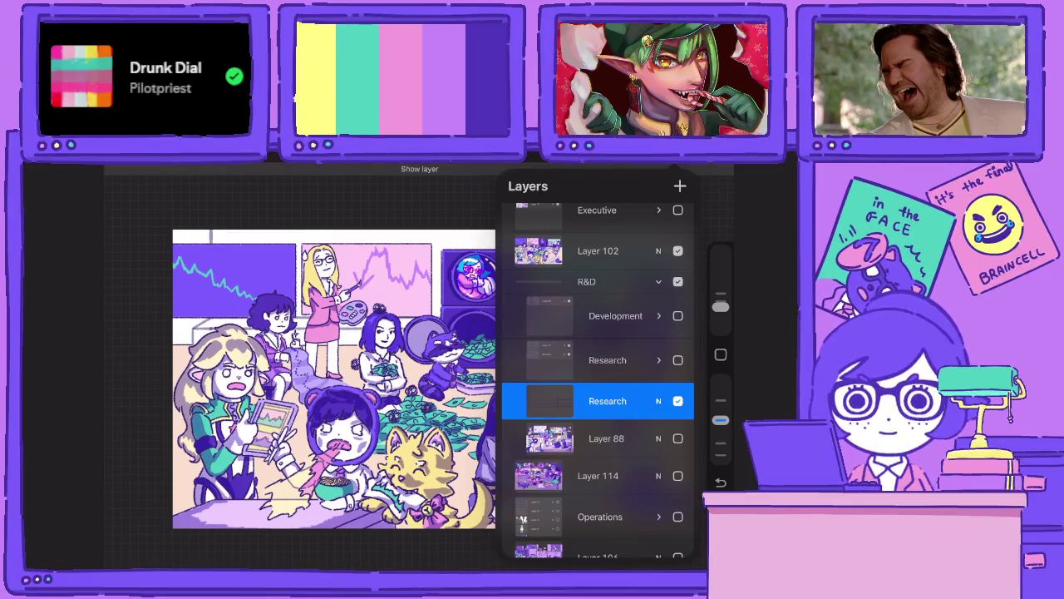
pyautogui.scroll(1, 597, 374)
pyautogui.click(678, 296)
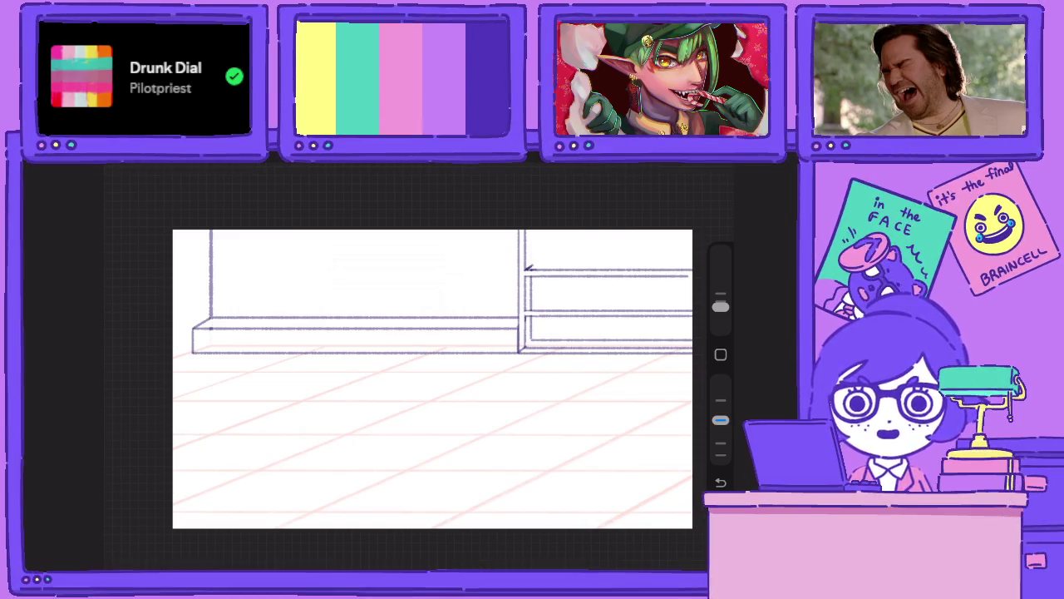
# Draw two horizontal shelf lines and a short corner edge on the right shelf unit.
pyautogui.click(680, 166)
pyautogui.click(549, 379)
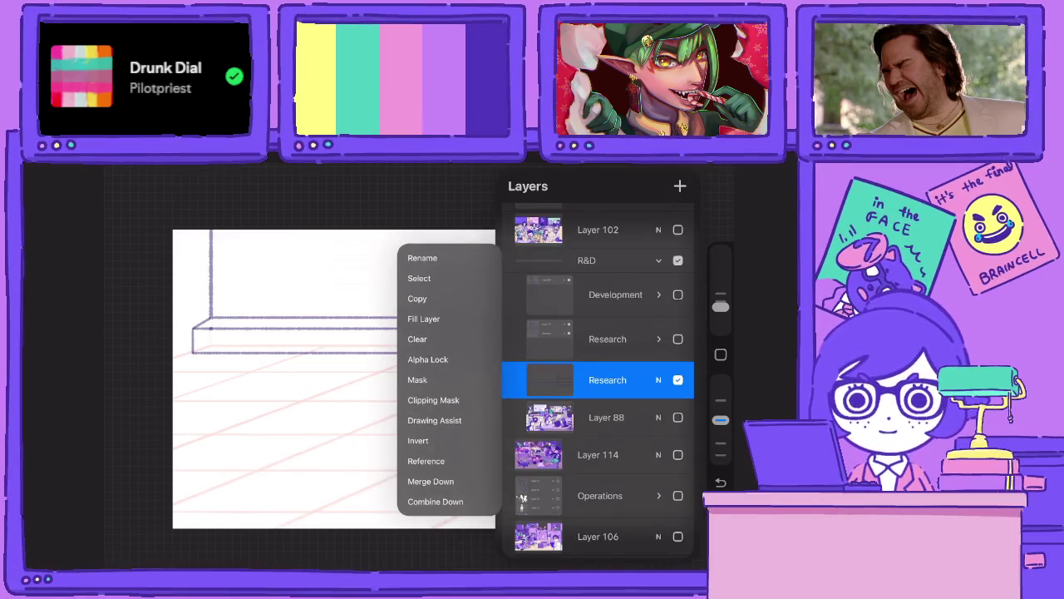
pyautogui.click(550, 379)
pyautogui.click(332, 433)
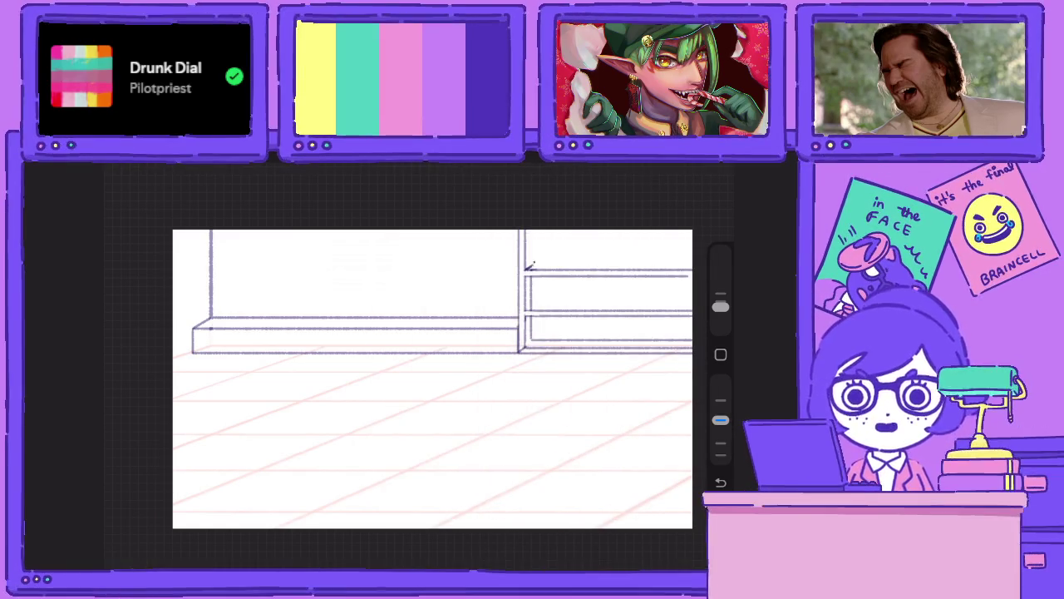
pyautogui.moveTo(525, 263); pyautogui.dragTo(684, 262)
pyautogui.moveTo(534, 263); pyautogui.dragTo(535, 230)
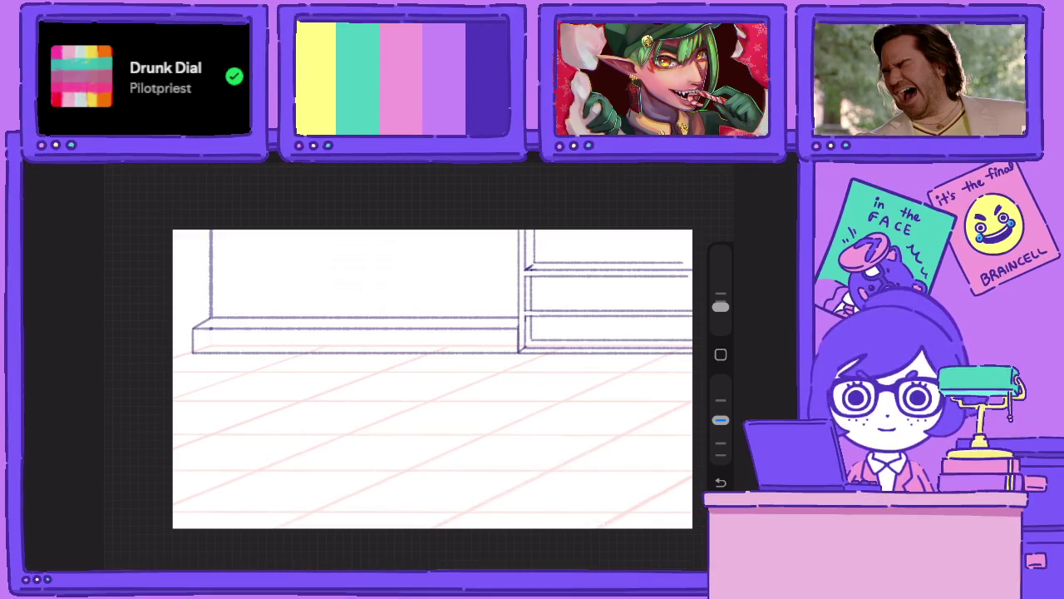
pyautogui.scroll(5, 632, 299)
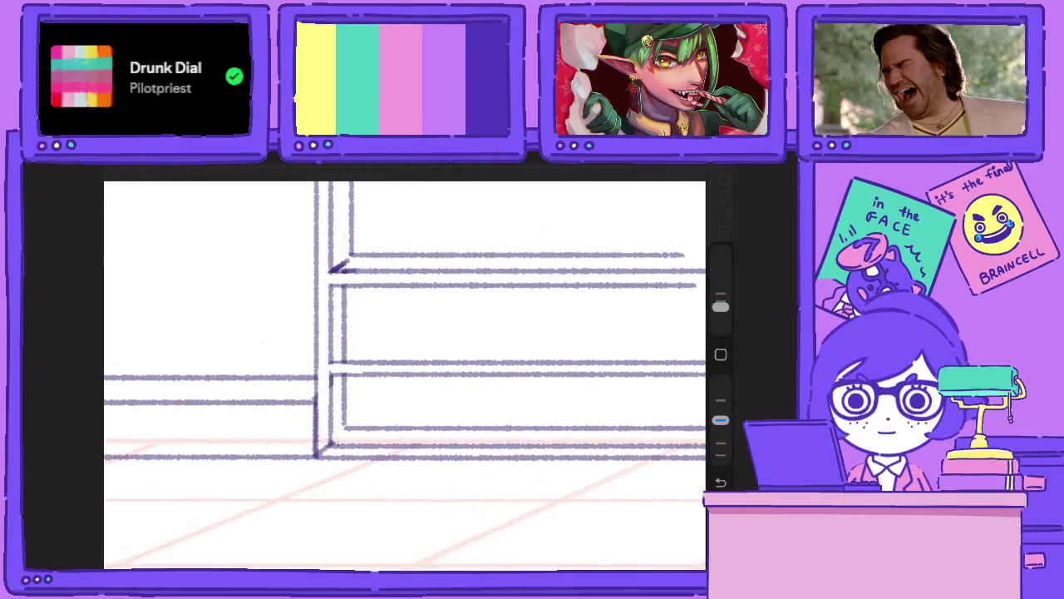
pyautogui.moveTo(346, 349); pyautogui.dragTo(705, 349)
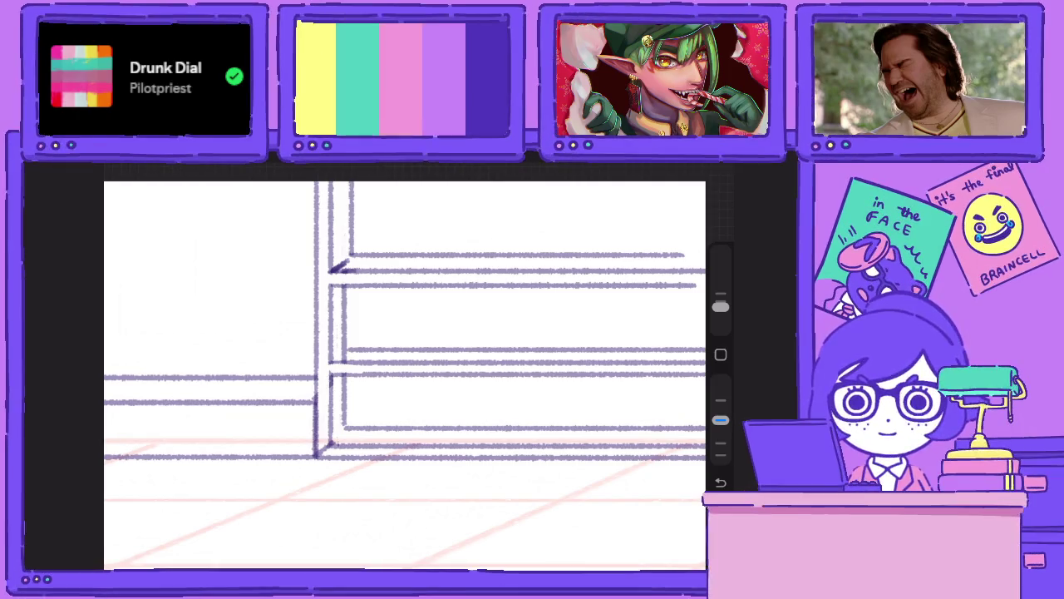
# Turn off Drawing Assist for the Research layer.
pyautogui.press('l')
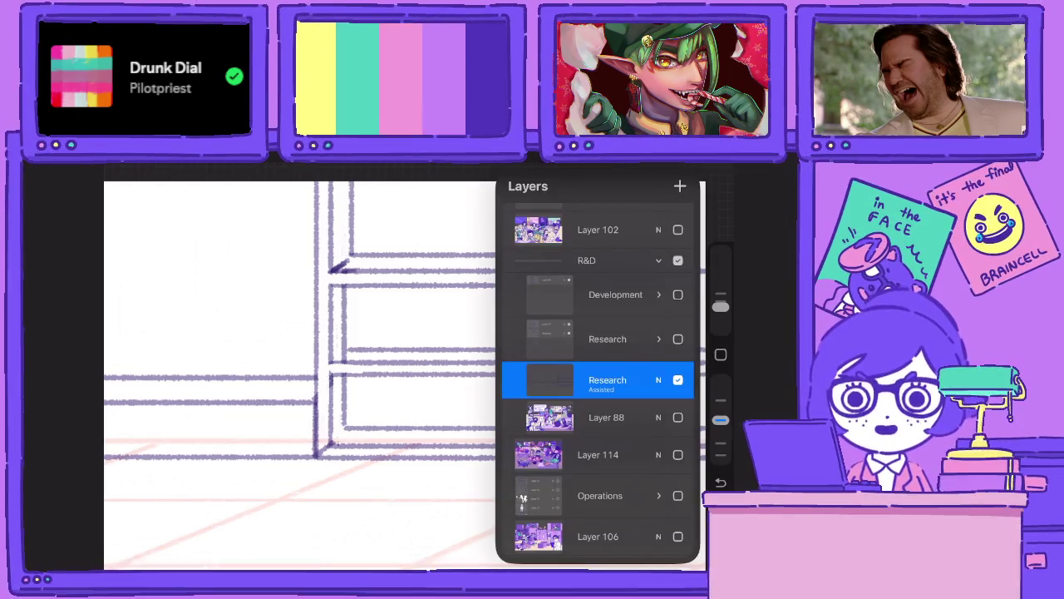
pyautogui.click(607, 379)
pyautogui.click(436, 415)
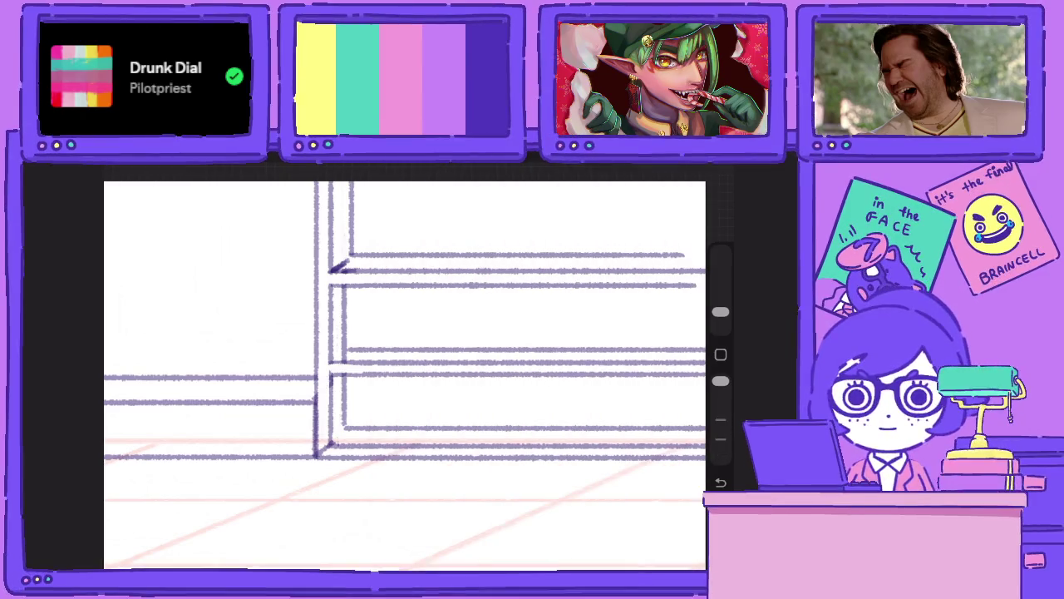
pyautogui.press('l')
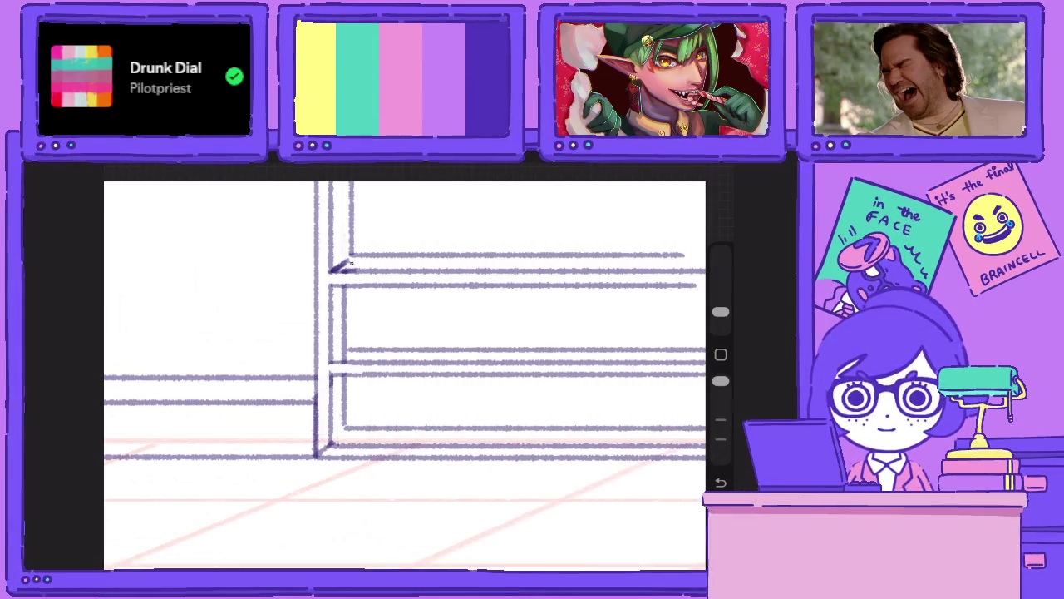
# Lower brush opacity, touch up the shelf corner and erase a small overshoot at its base.
pyautogui.moveTo(720, 380); pyautogui.dragTo(720, 420)
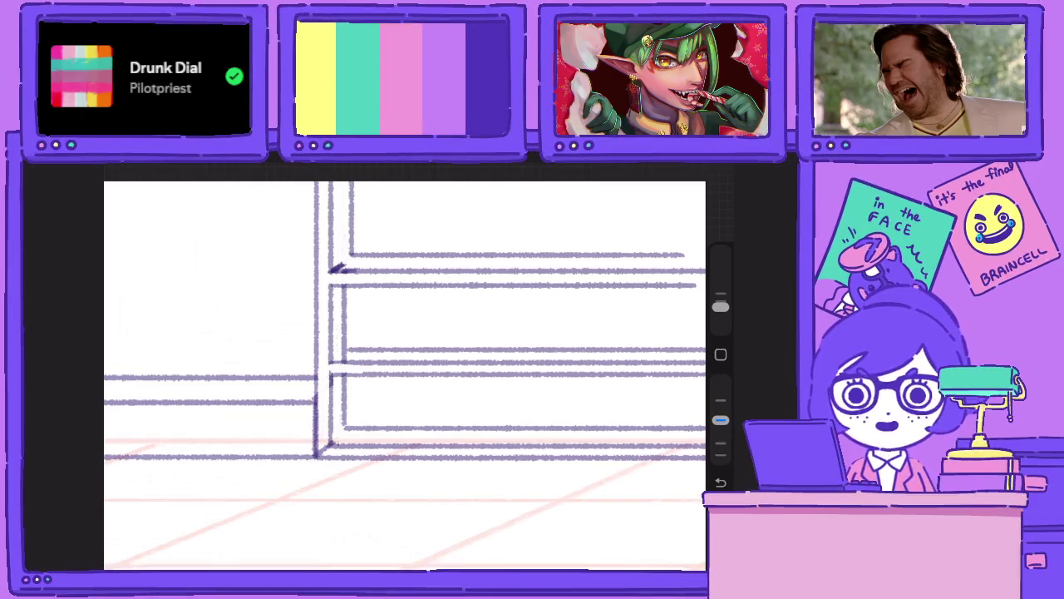
pyautogui.moveTo(353, 255); pyautogui.dragTo(324, 279)
pyautogui.press('e')
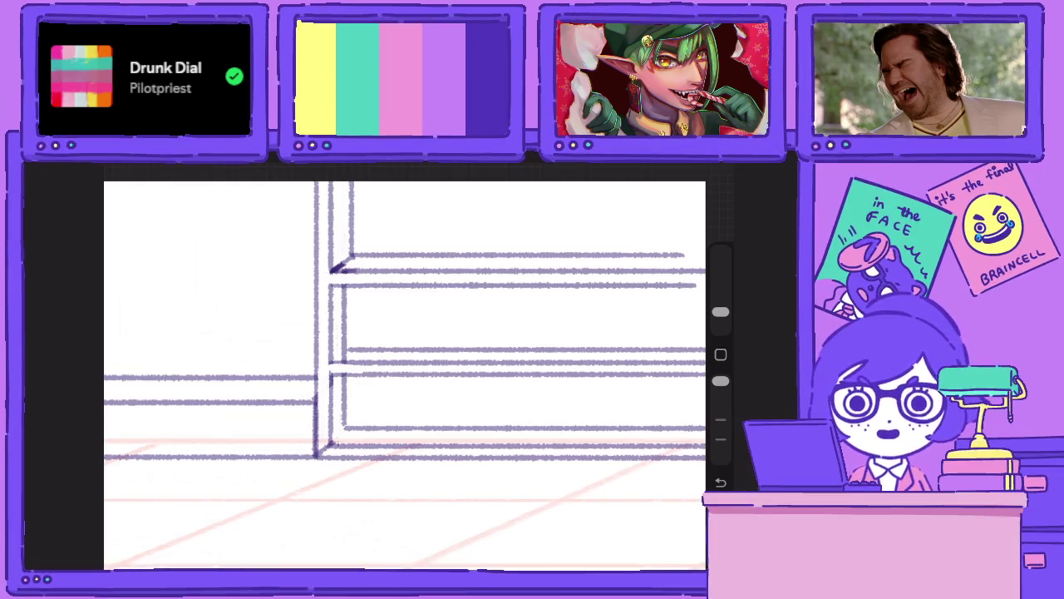
pyautogui.moveTo(339, 352); pyautogui.dragTo(351, 359)
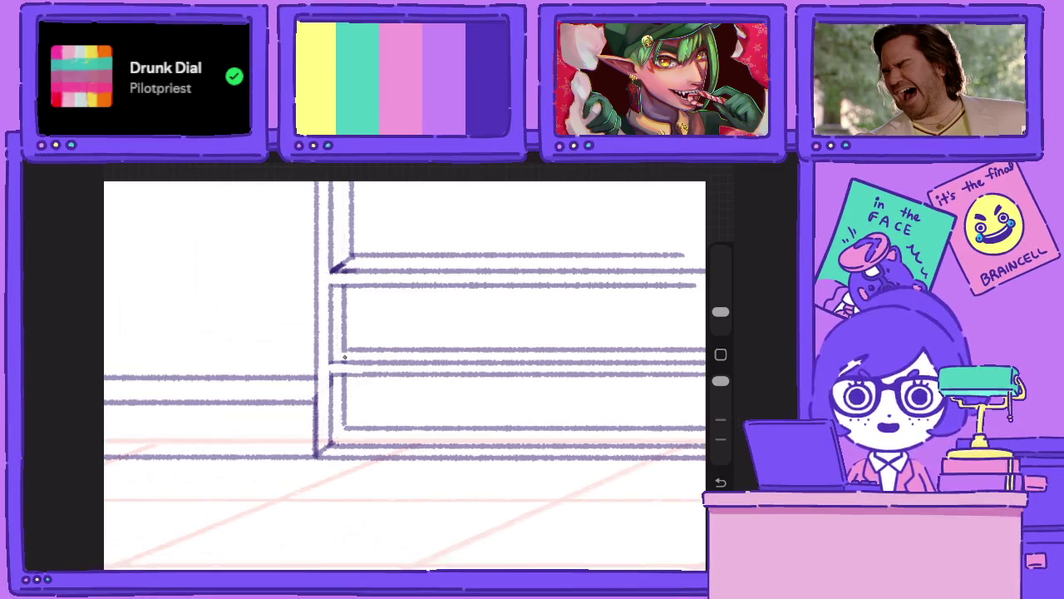
pyautogui.press('b')
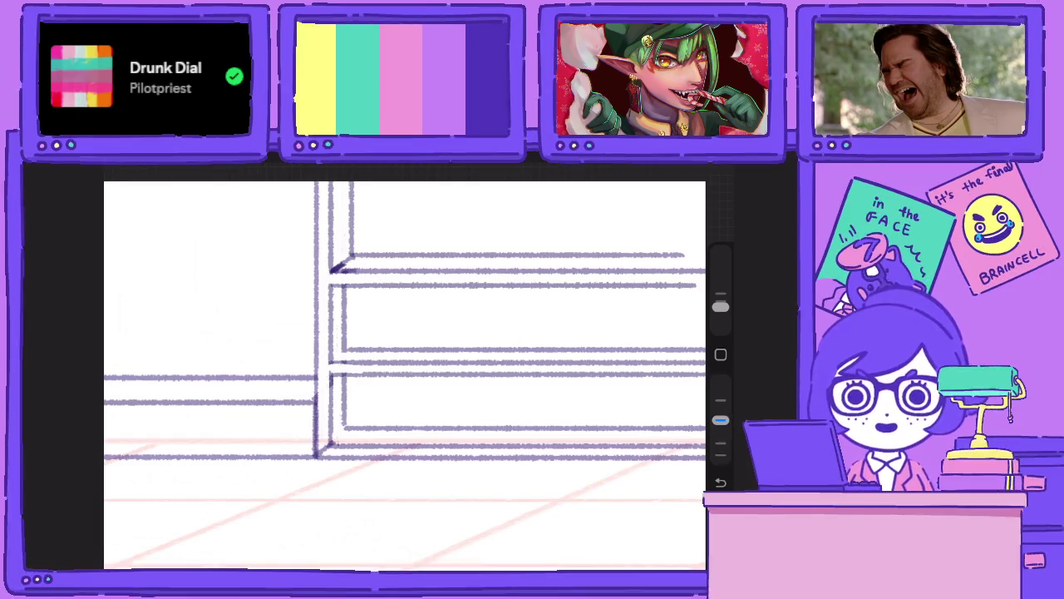
pyautogui.moveTo(329, 358)
pyautogui.mouseDown()
pyautogui.moveTo(347, 355)
pyautogui.moveTo(332, 360)
pyautogui.mouseUp()
# Undo a stray stroke near the floor and switch to the eraser.
pyautogui.moveTo(341, 431); pyautogui.dragTo(333, 442)
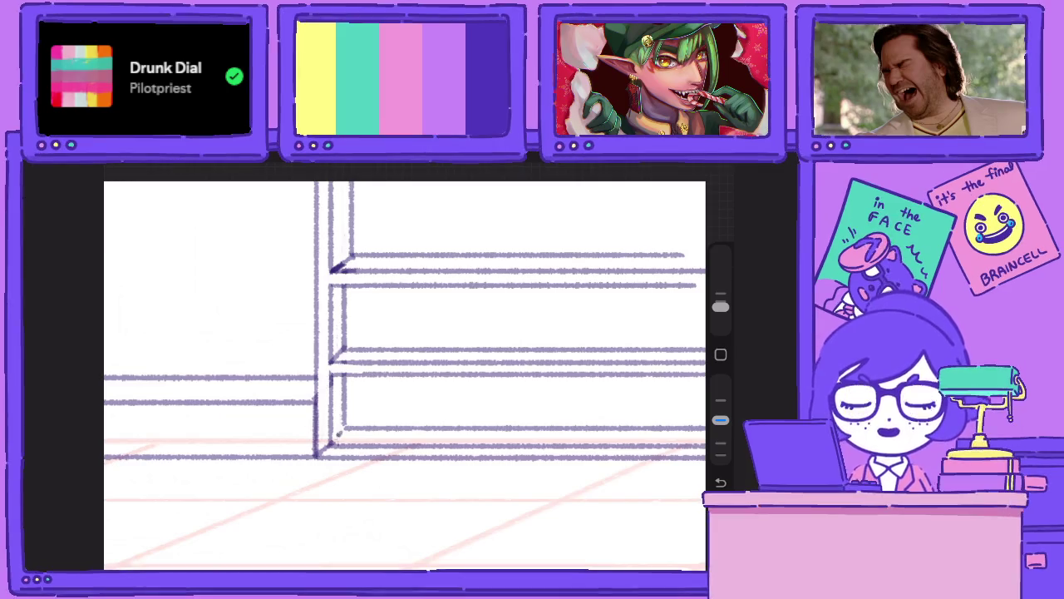
pyautogui.hotkey('ctrl', 'z')
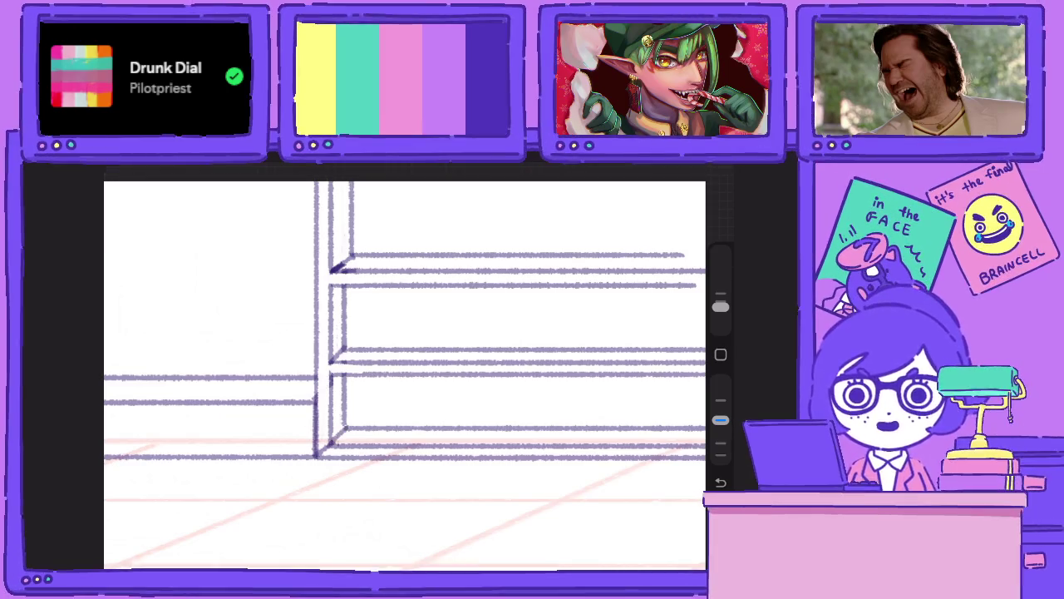
pyautogui.press('e')
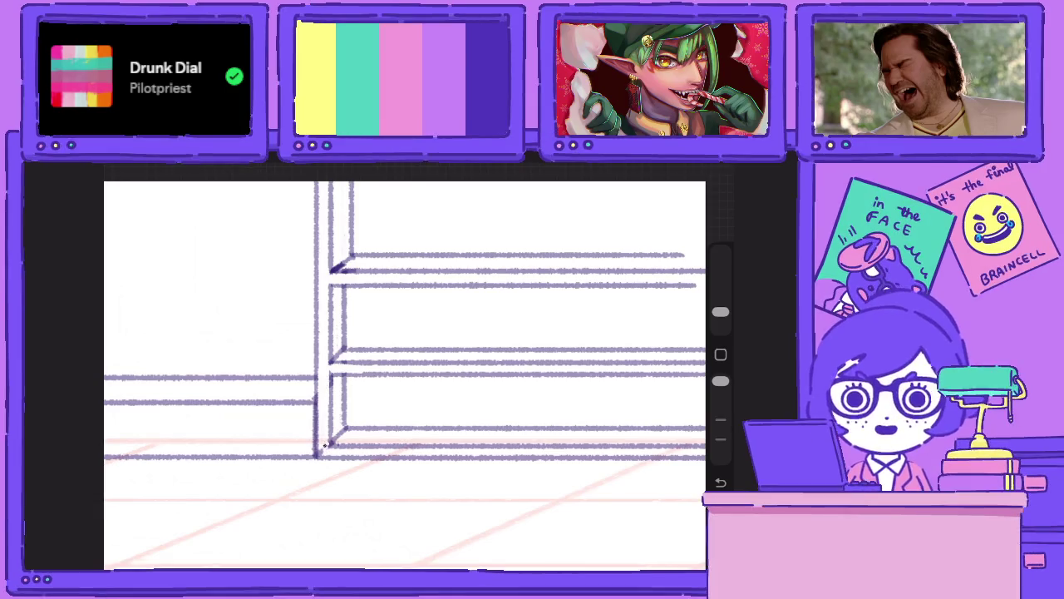
pyautogui.scroll(-2, 404, 374)
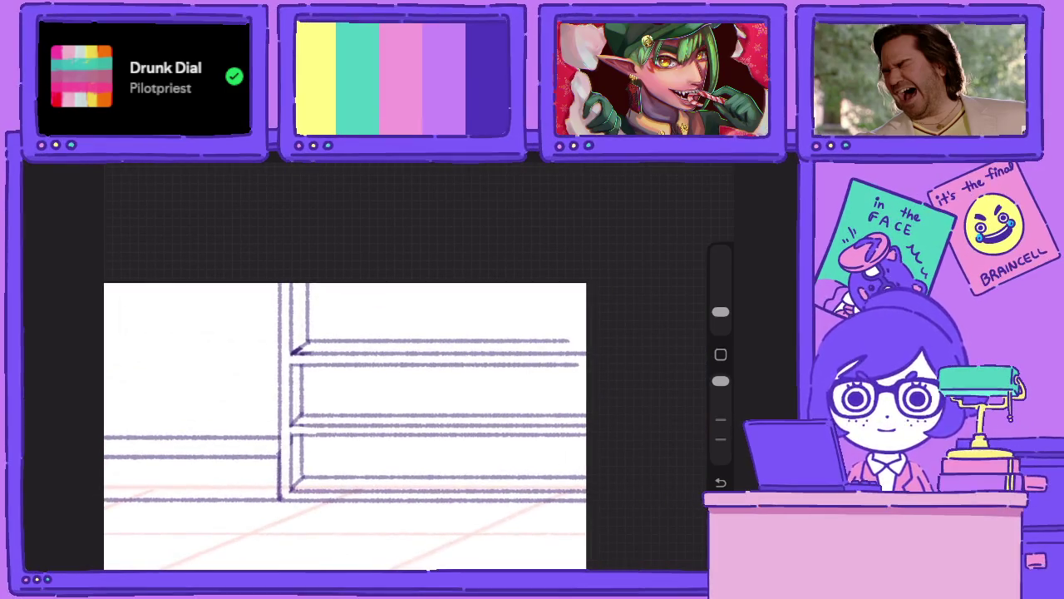
# Check the Research layer options and lower the brush opacity.
pyautogui.click(691, 164)
pyautogui.click(550, 379)
pyautogui.click(249, 374)
pyautogui.click(692, 165)
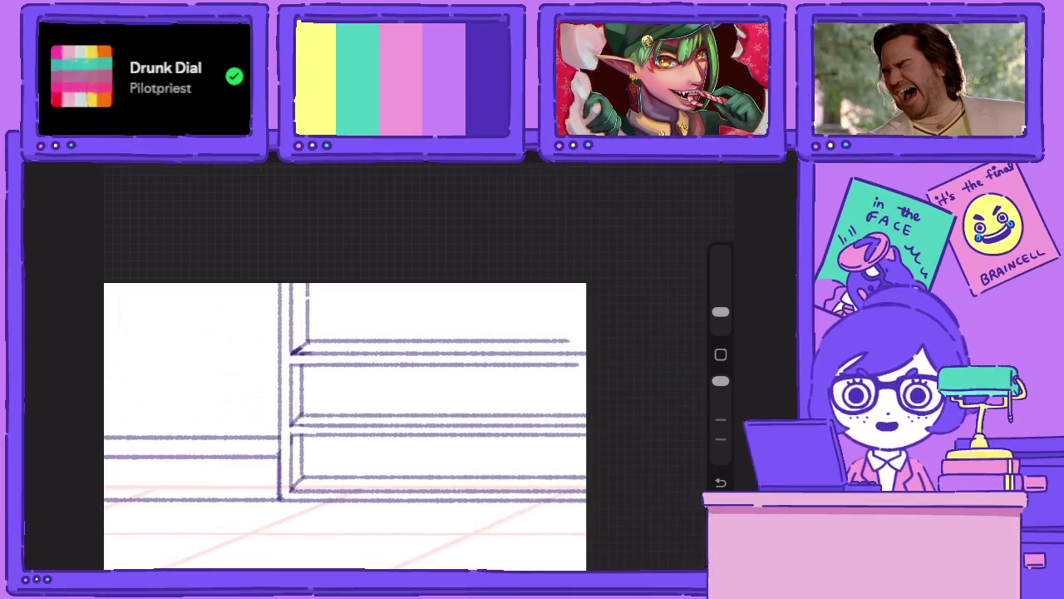
pyautogui.moveTo(720, 380); pyautogui.dragTo(720, 419)
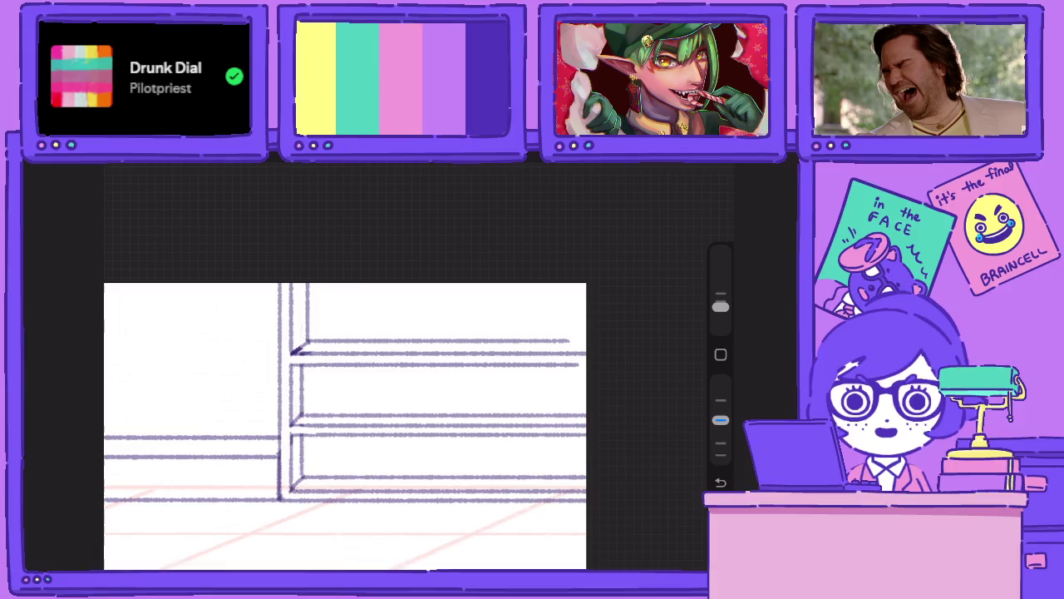
# Redraw the top shelf line slightly higher and erase the stray mark above it.
pyautogui.moveTo(294, 298); pyautogui.dragTo(586, 297)
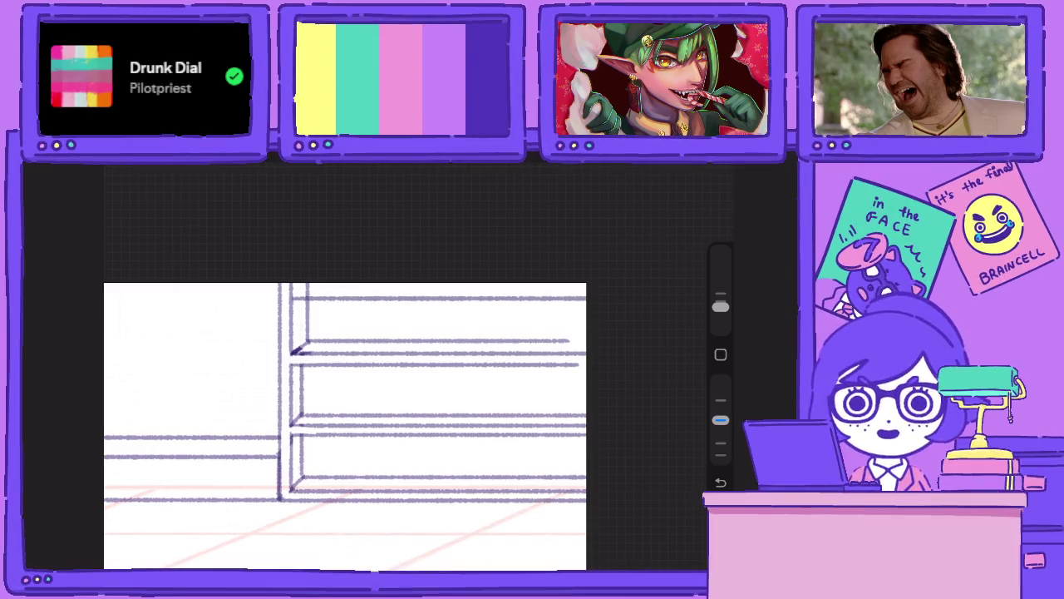
pyautogui.hotkey('ctrl', 'z')
pyautogui.moveTo(291, 288); pyautogui.dragTo(585, 289)
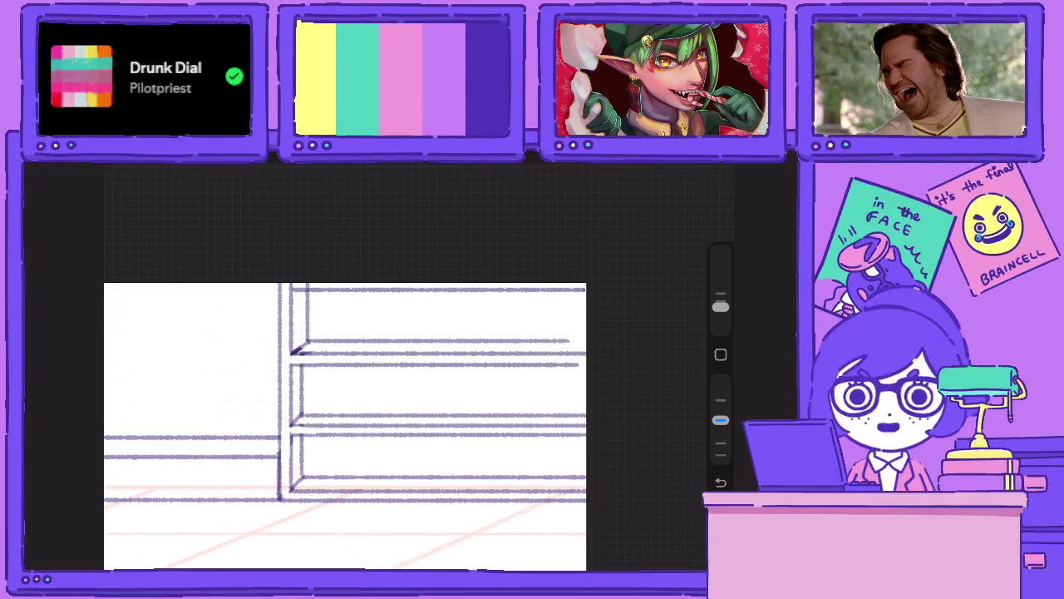
pyautogui.press('e')
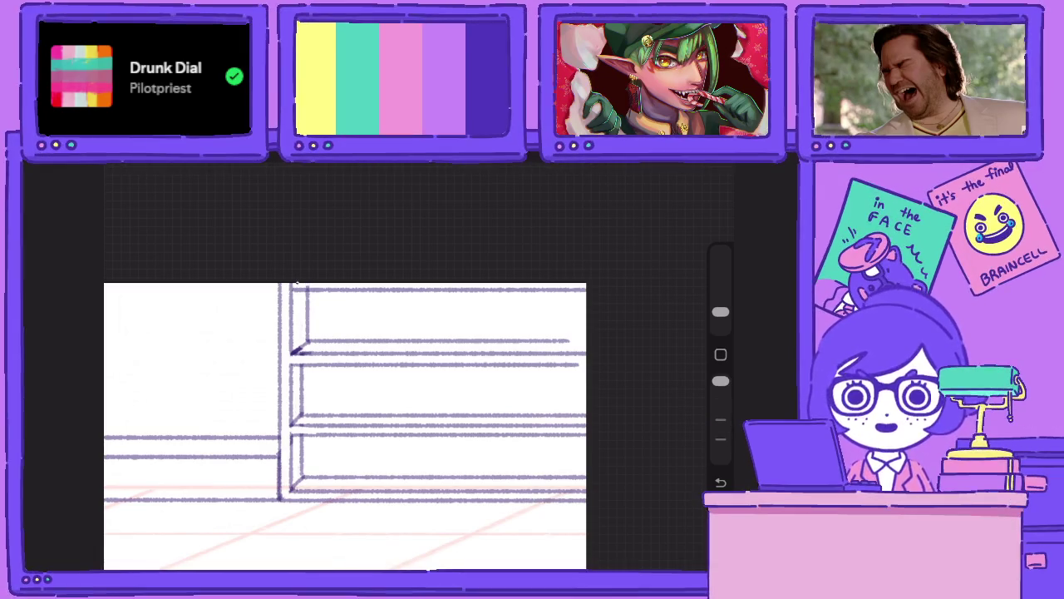
pyautogui.moveTo(308, 288); pyautogui.dragTo(300, 284)
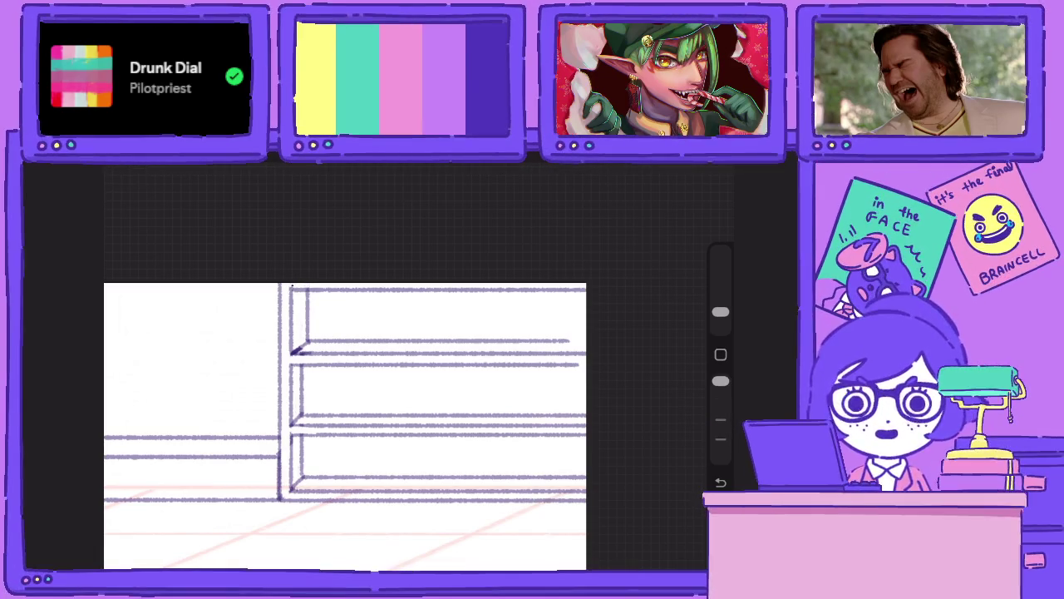
pyautogui.press('b')
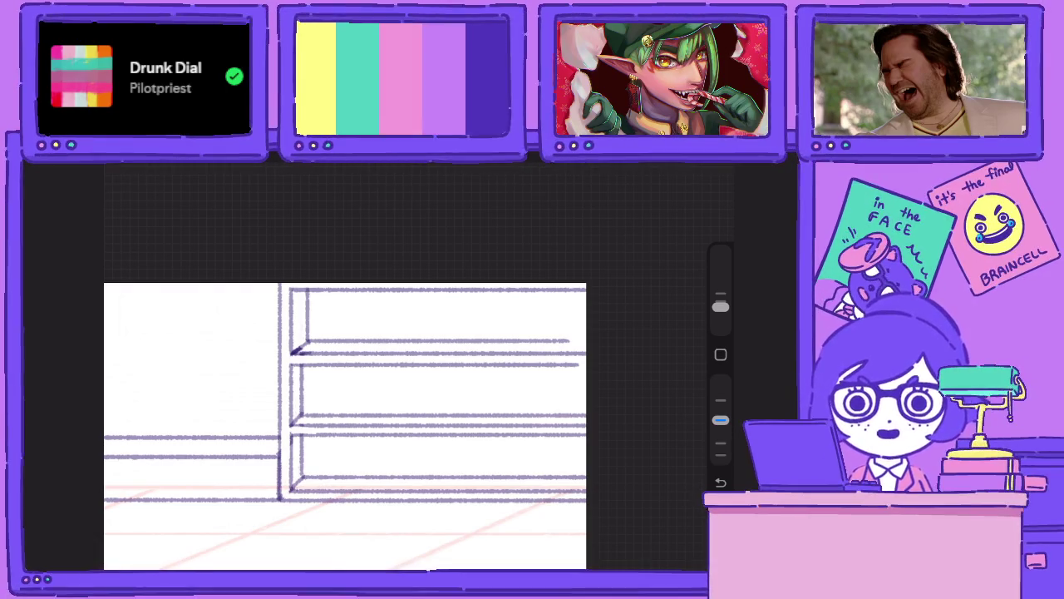
# Collapse and hide the R&D group, show the CutieCorpBG office artwork, and review it.
pyautogui.press('l')
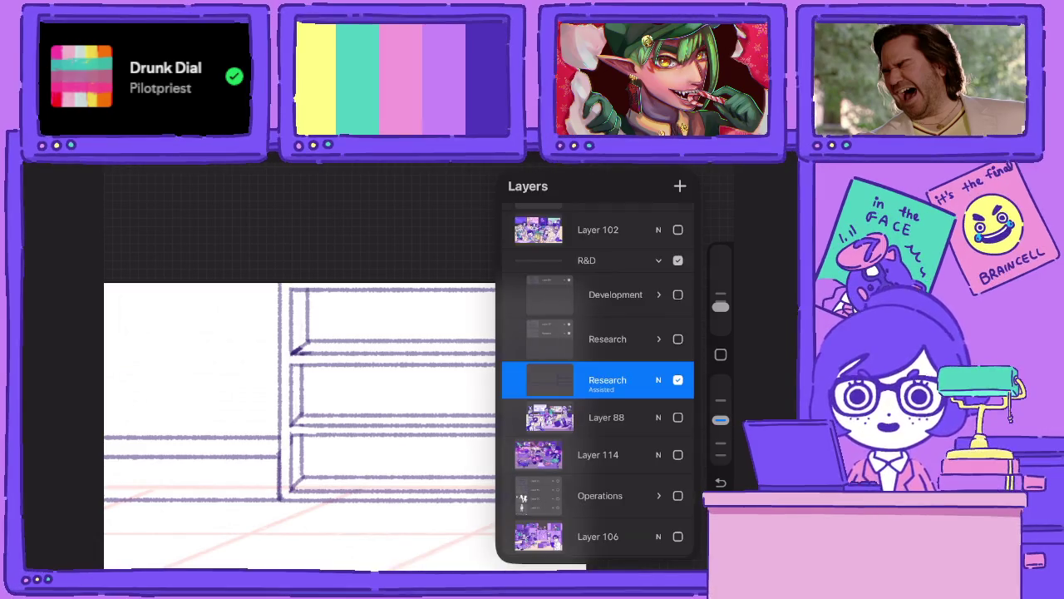
pyautogui.click(659, 260)
pyautogui.click(678, 346)
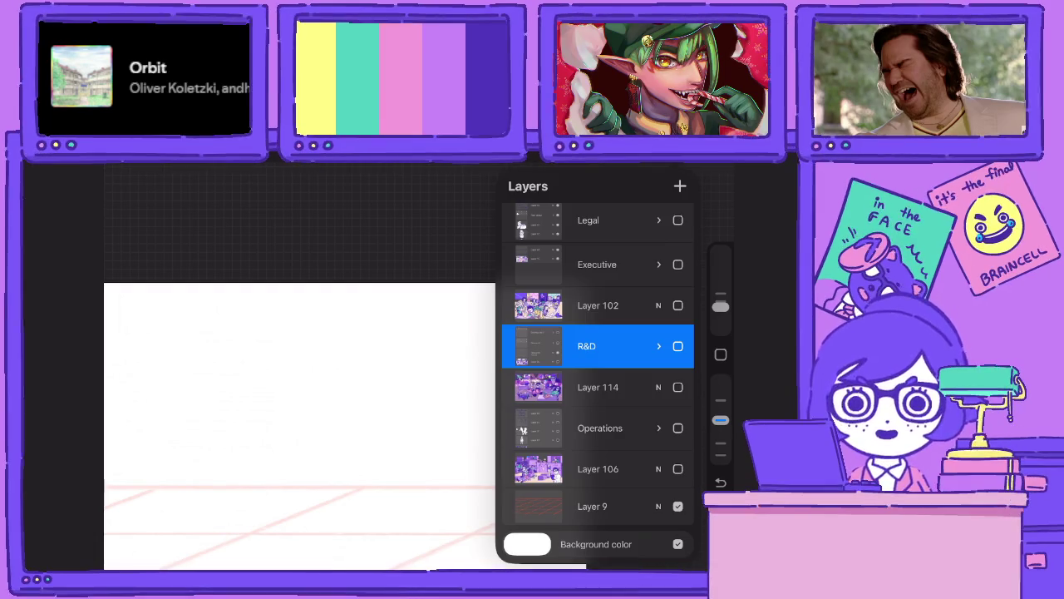
pyautogui.scroll(5, 597, 374)
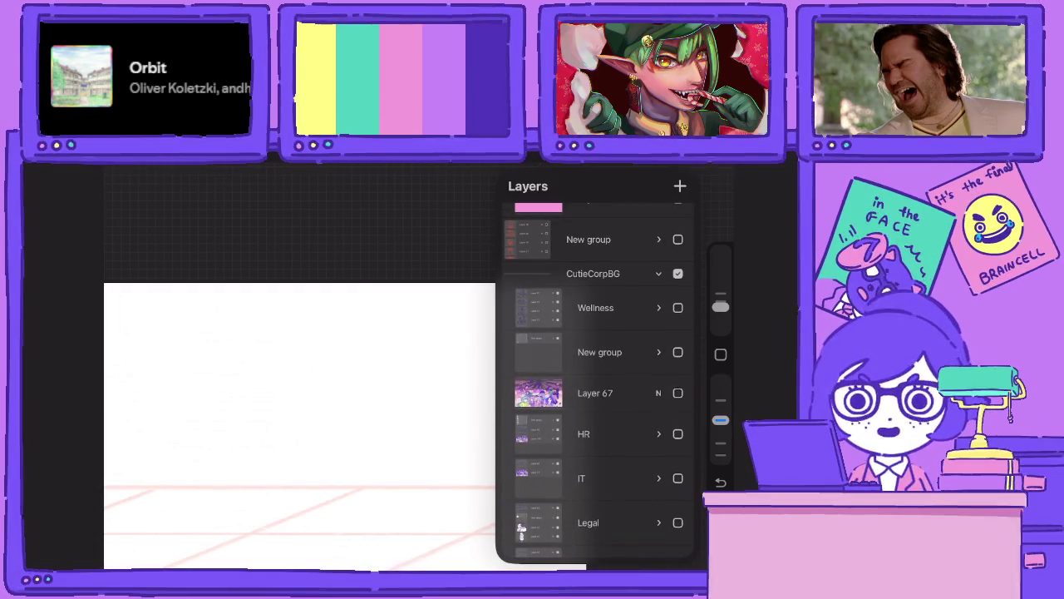
pyautogui.click(677, 274)
pyautogui.scroll(-3, 408, 366)
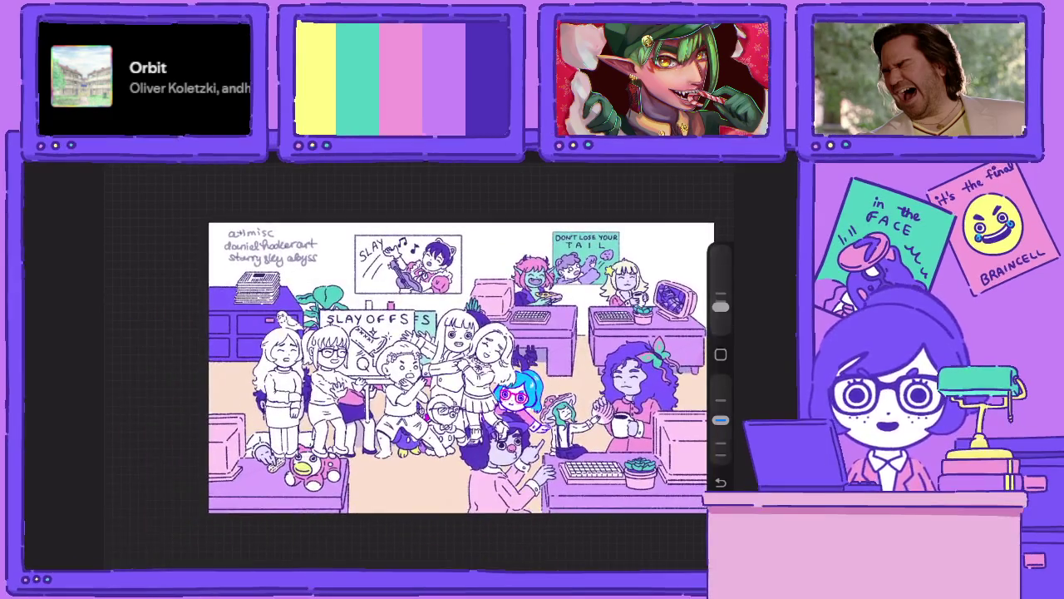
pyautogui.scroll(5, 465, 366)
pyautogui.scroll(-1, 407, 366)
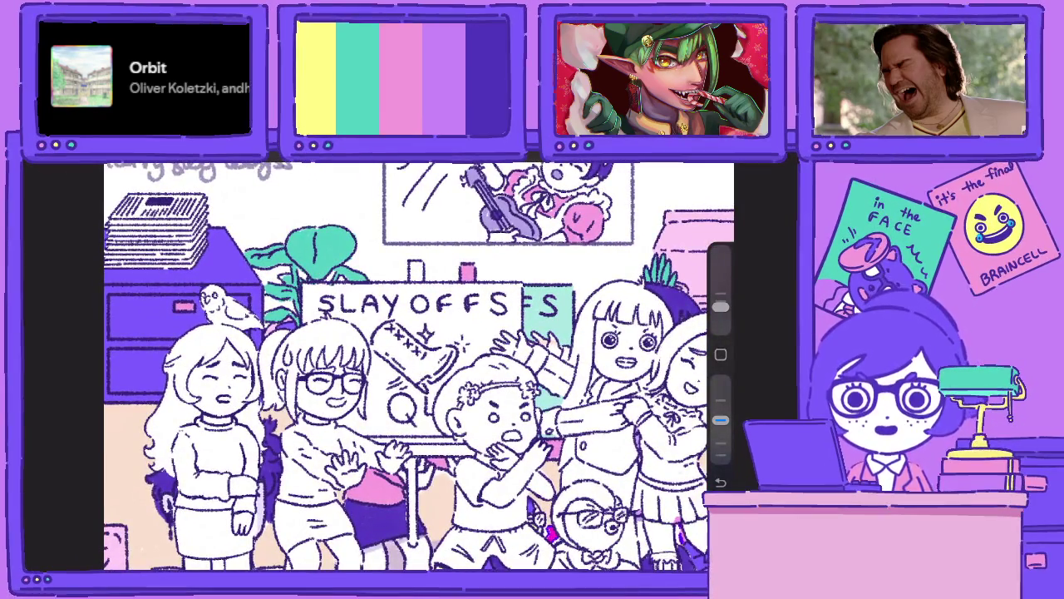
pyautogui.scroll(-2, 408, 366)
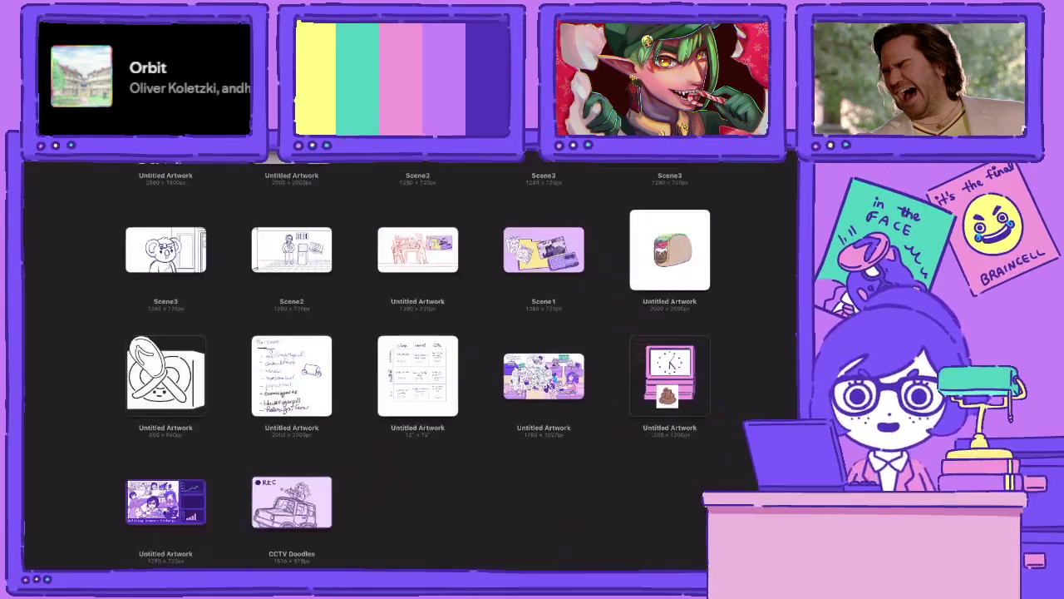
# Scroll down the gallery and open the mountain meadow Untitled Artwork.
pyautogui.scroll(-15, 429, 378)
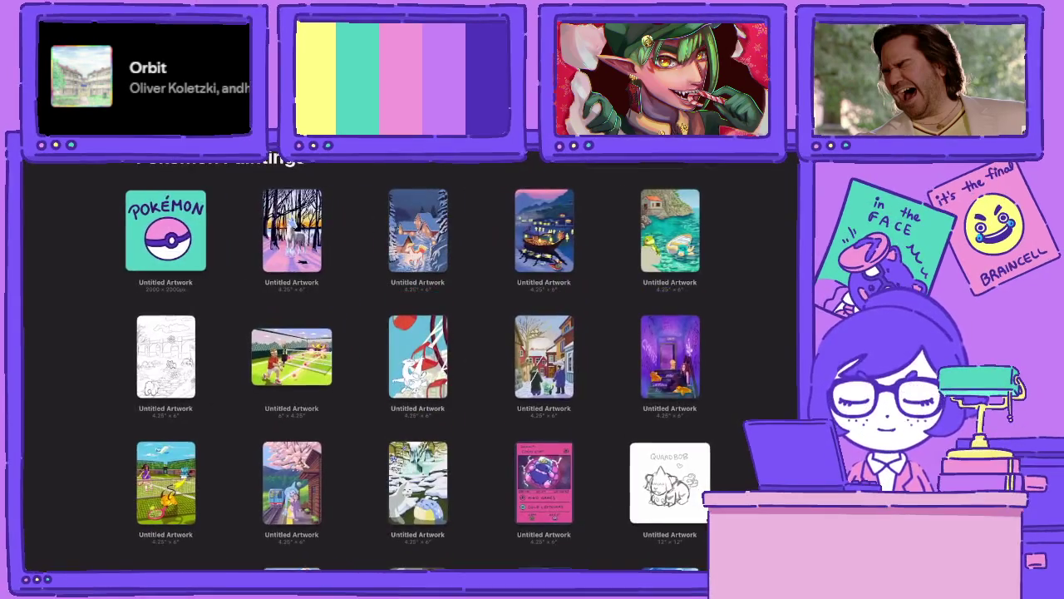
pyautogui.scroll(-5, 429, 378)
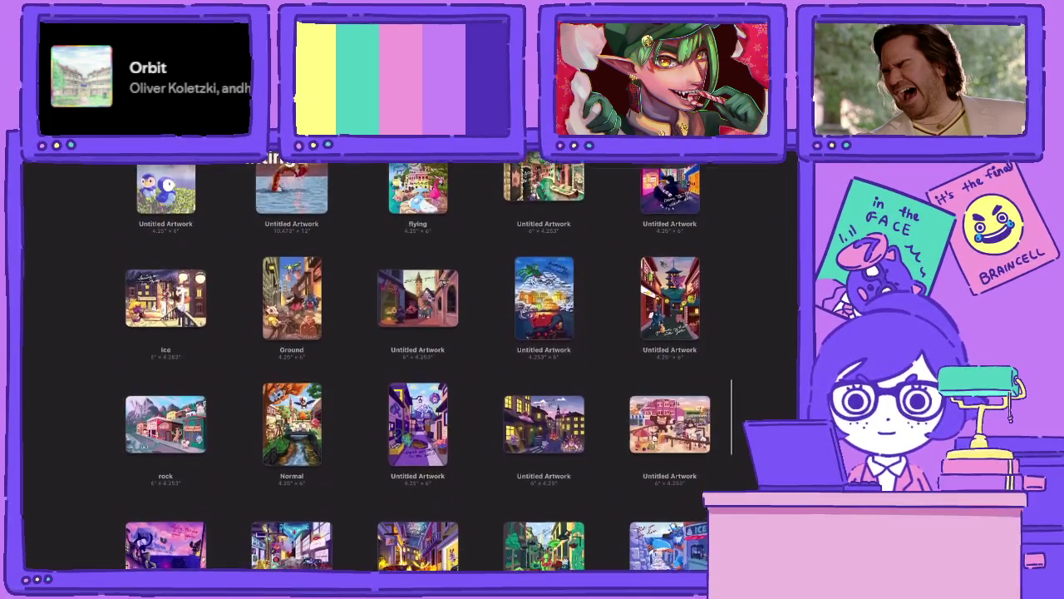
pyautogui.scroll(-5, 429, 378)
pyautogui.scroll(-5, 429, 378)
pyautogui.scroll(-3, 429, 378)
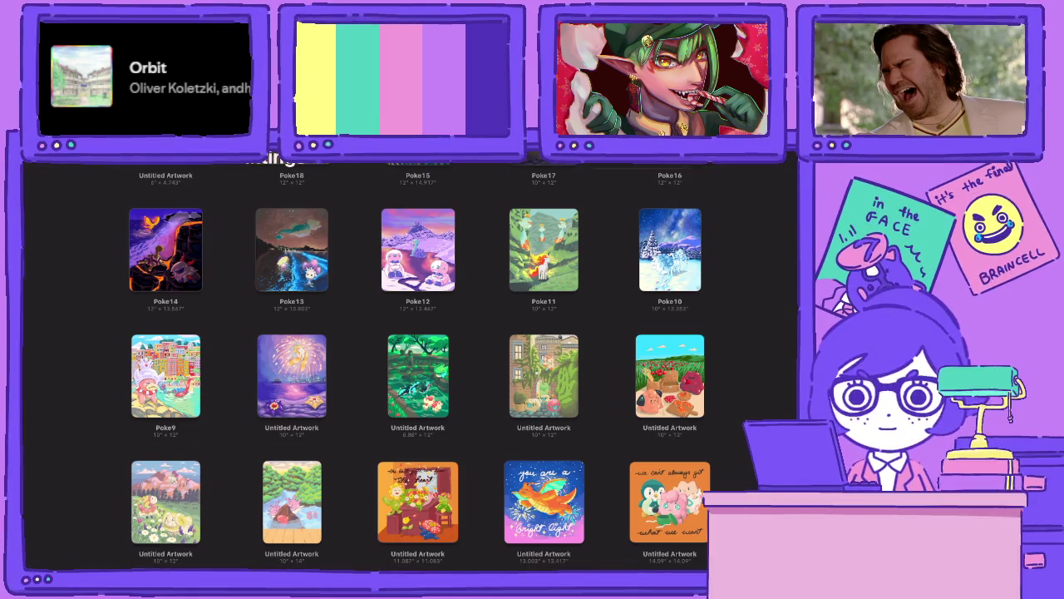
pyautogui.click(166, 501)
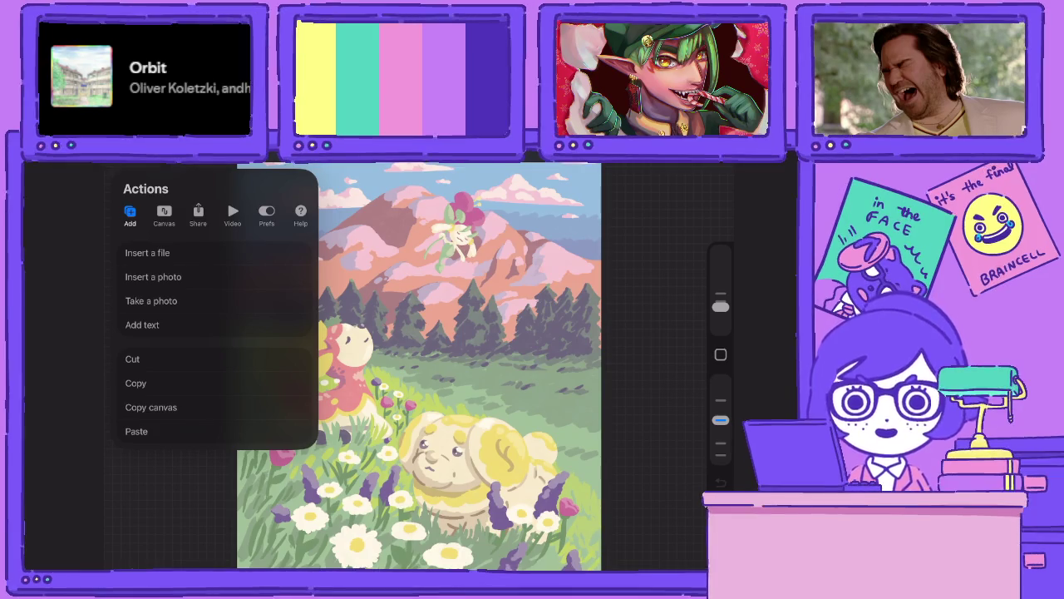
# View the meadow painting's canvas information, then close it and return to the gallery.
pyautogui.click(164, 215)
pyautogui.click(164, 485)
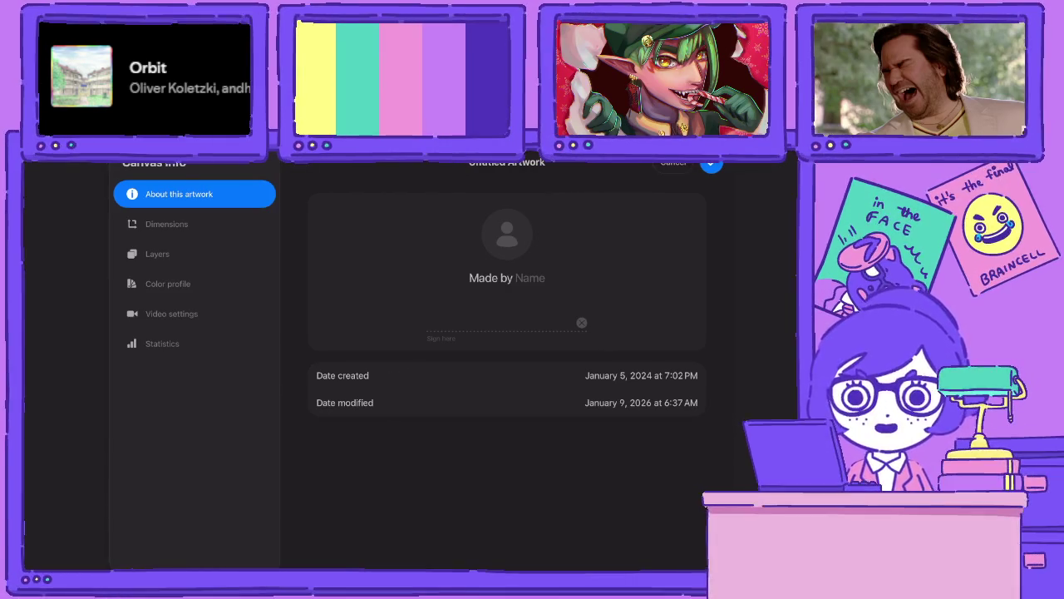
pyautogui.click(711, 163)
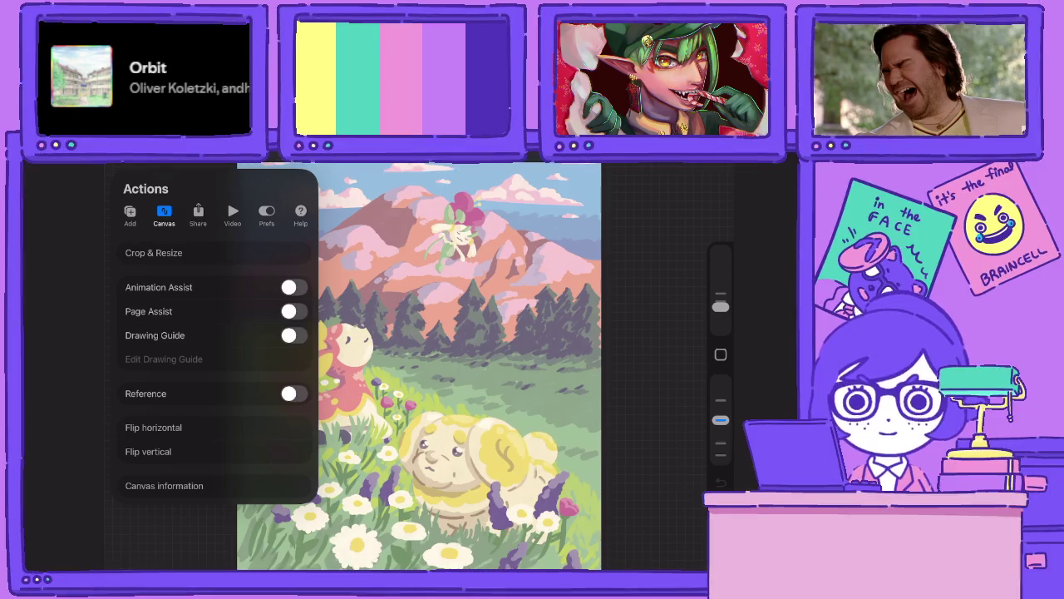
pyautogui.click(656, 333)
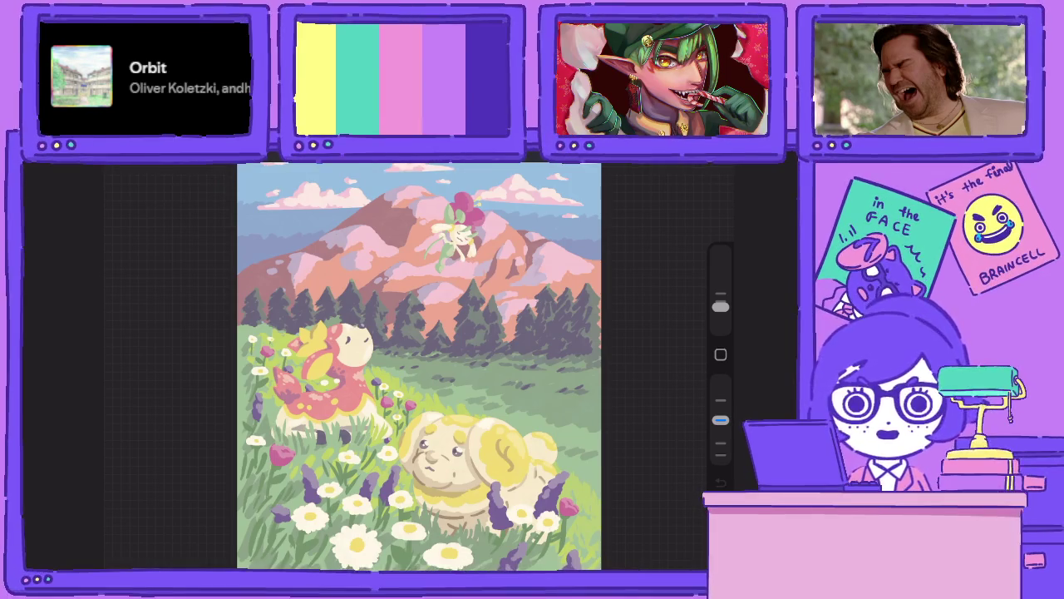
pyautogui.click(38, 166)
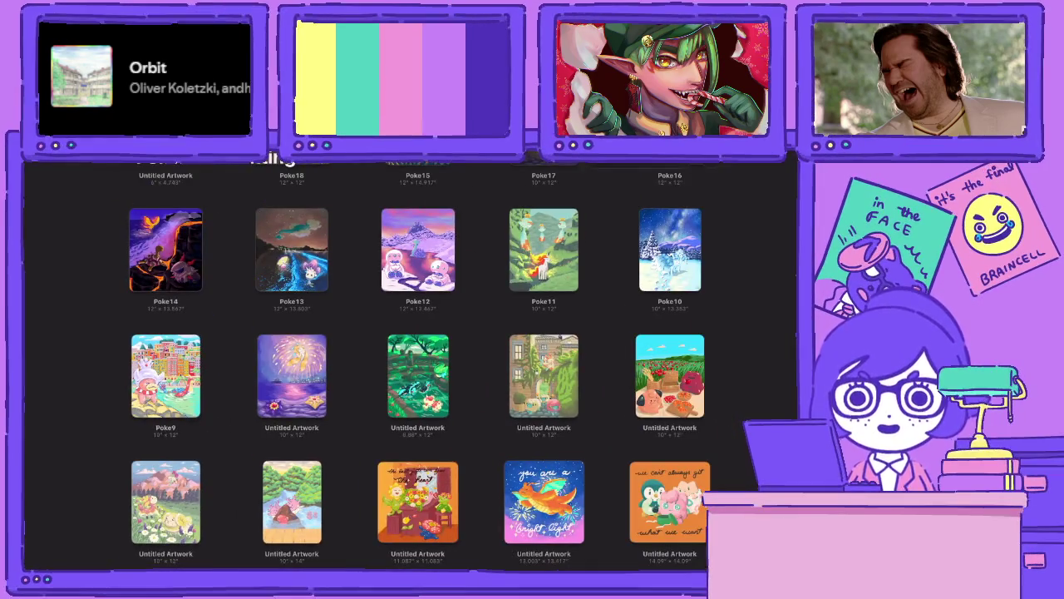
pyautogui.click(669, 376)
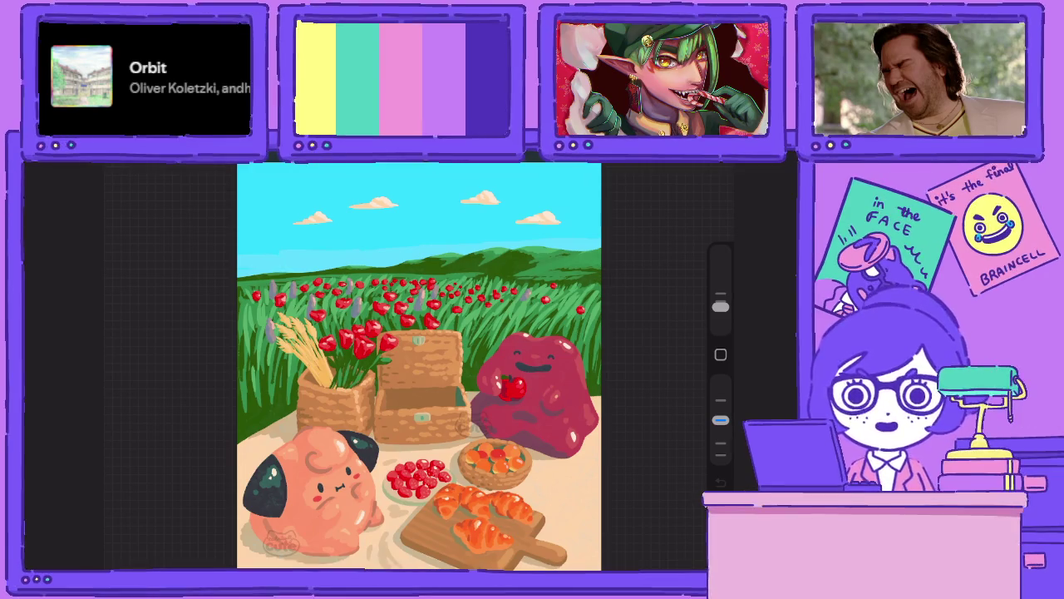
pyautogui.click(93, 156)
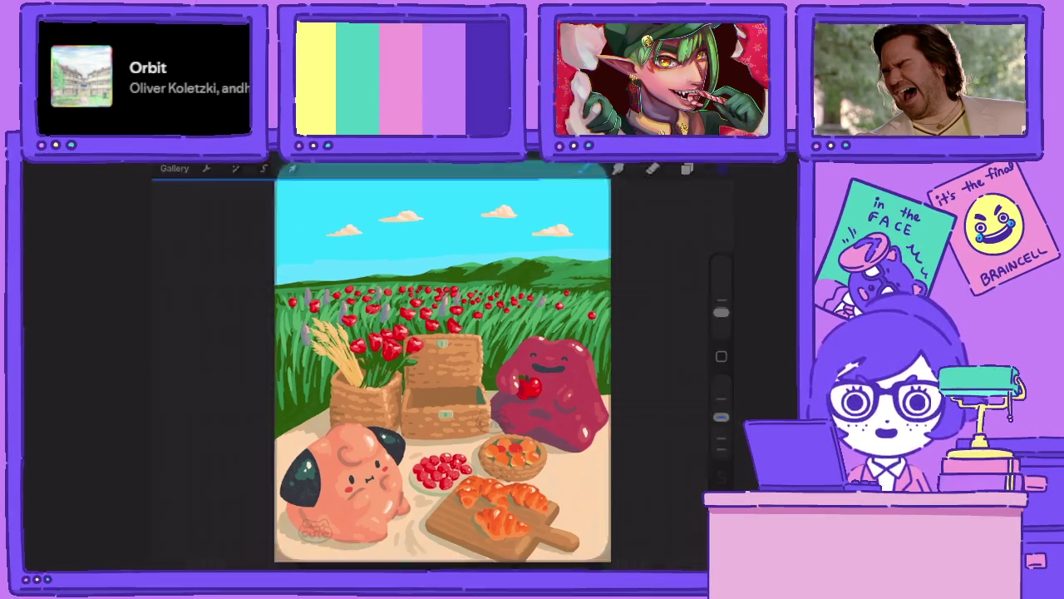
pyautogui.click(166, 501)
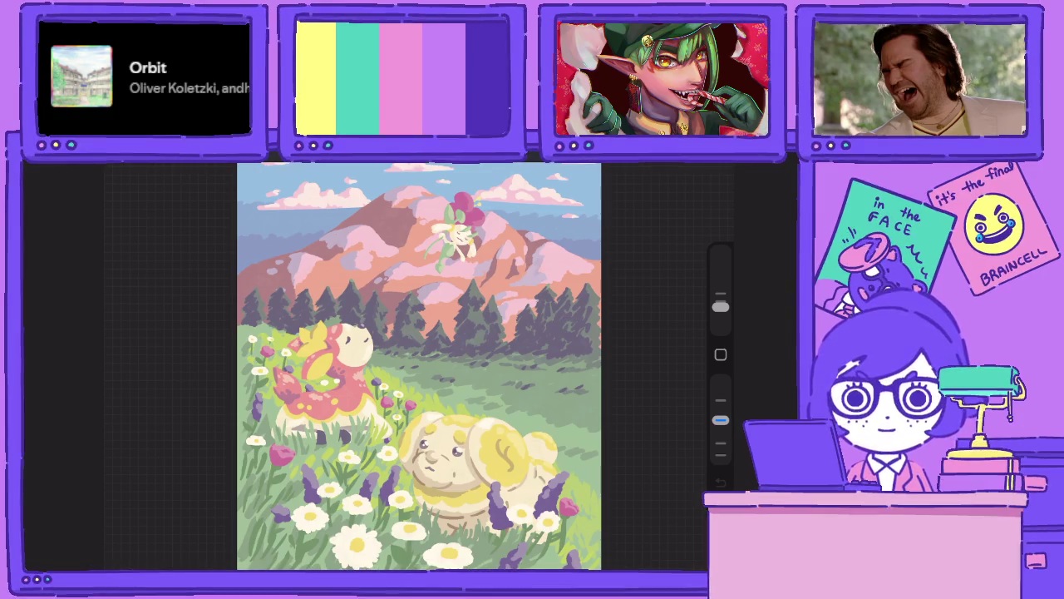
pyautogui.click(126, 184)
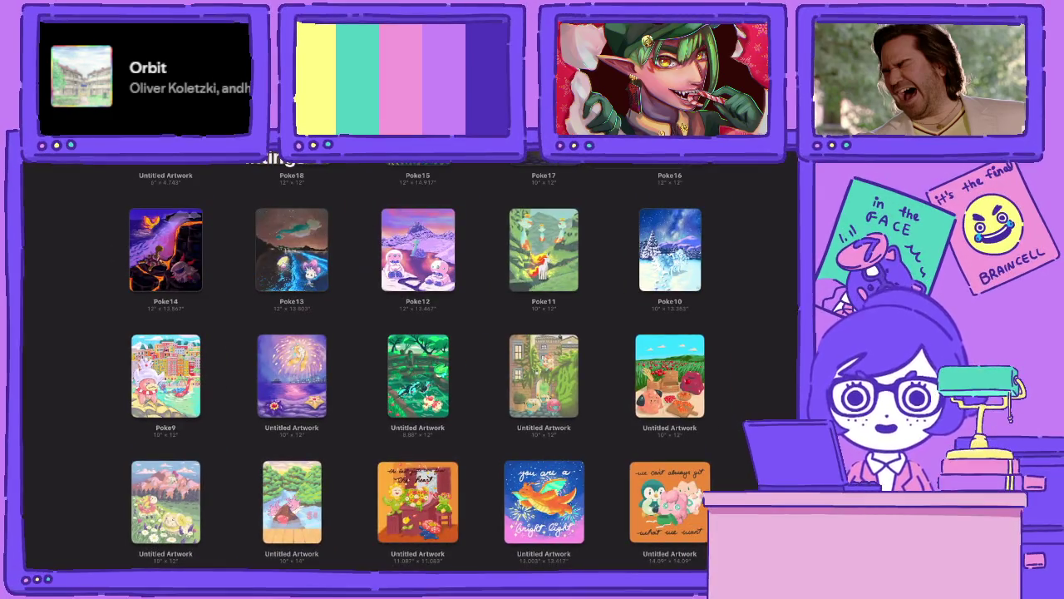
pyautogui.click(670, 376)
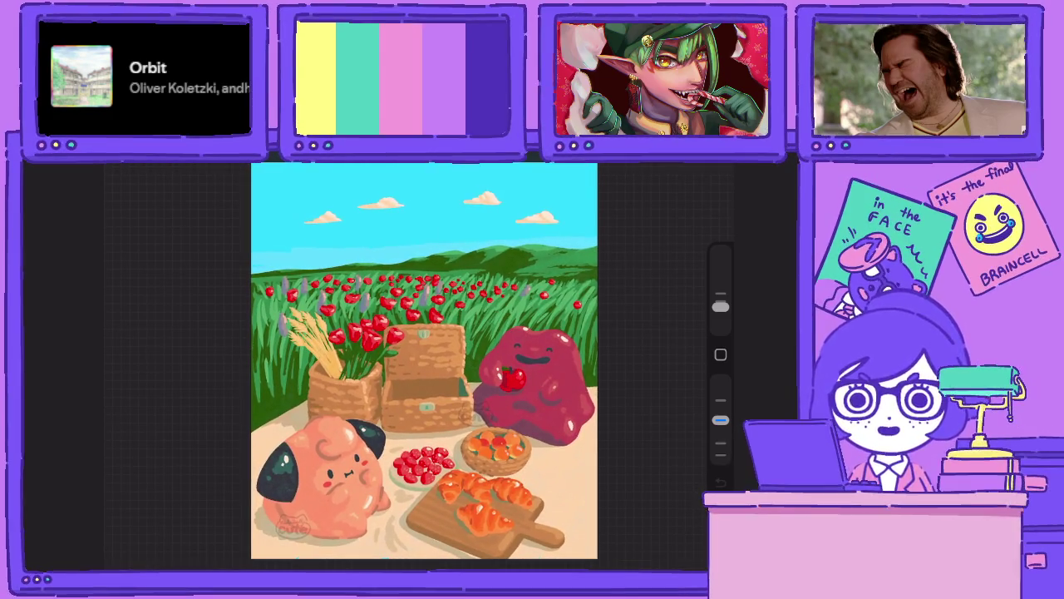
pyautogui.click(127, 184)
pyautogui.click(428, 368)
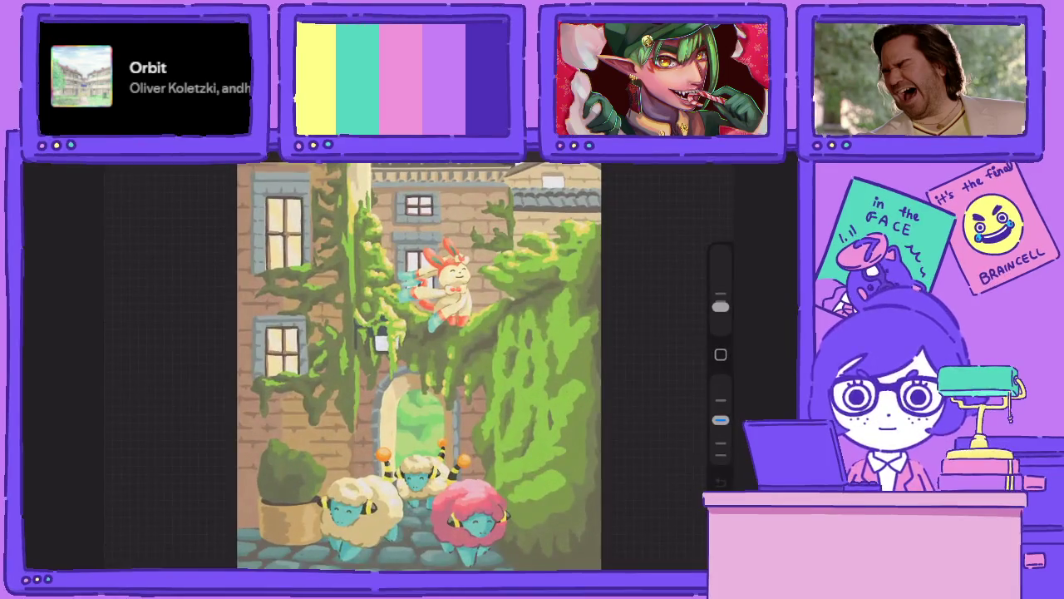
pyautogui.click(126, 185)
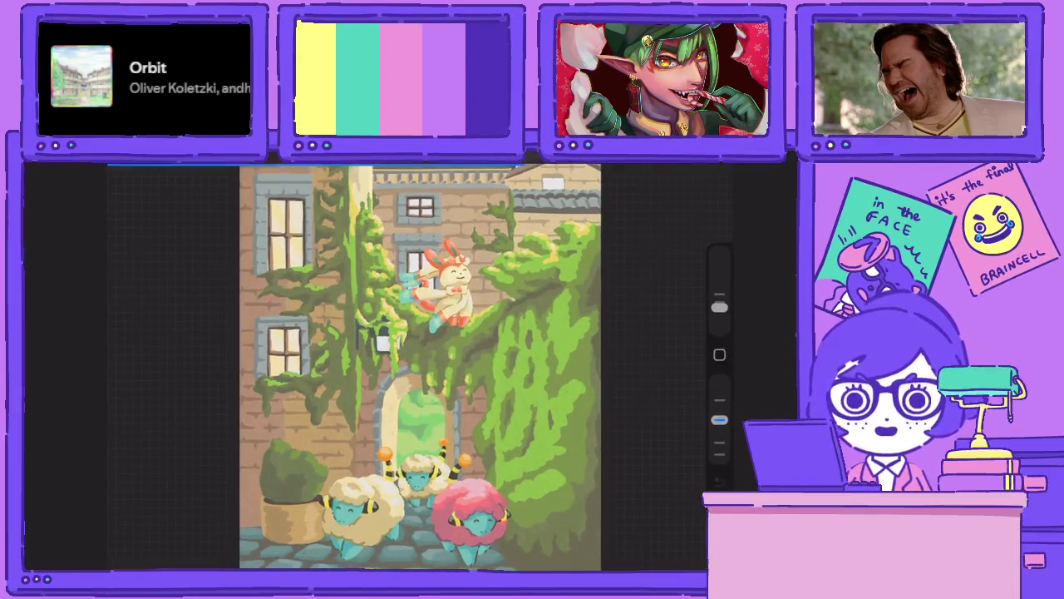
pyautogui.click(417, 376)
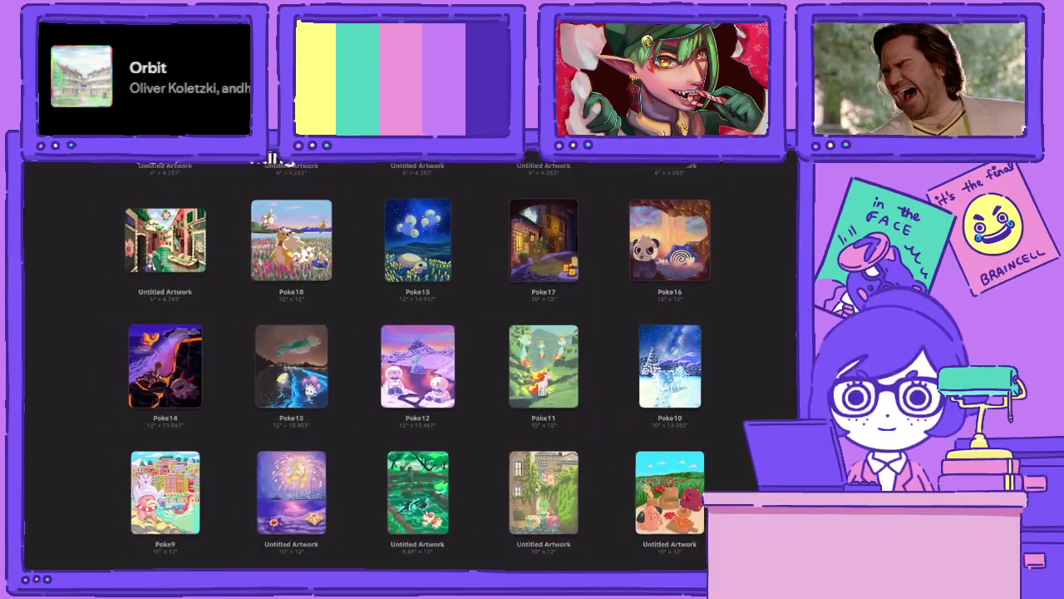
# Open the Stream Stuff stack and the 1788 x 1027px office illustration.
pyautogui.click(542, 366)
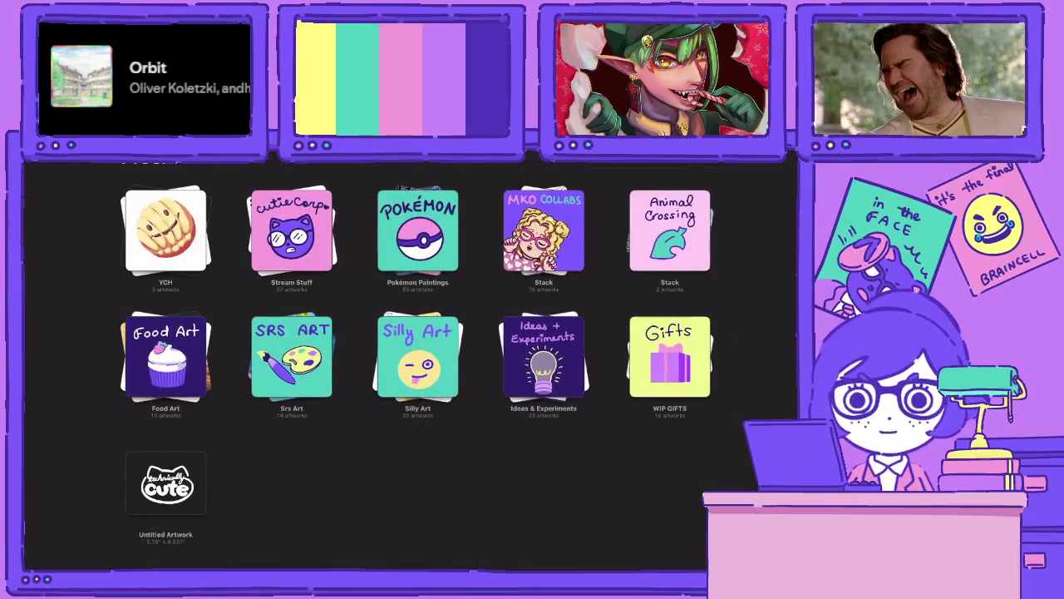
pyautogui.scroll(-5, 416, 374)
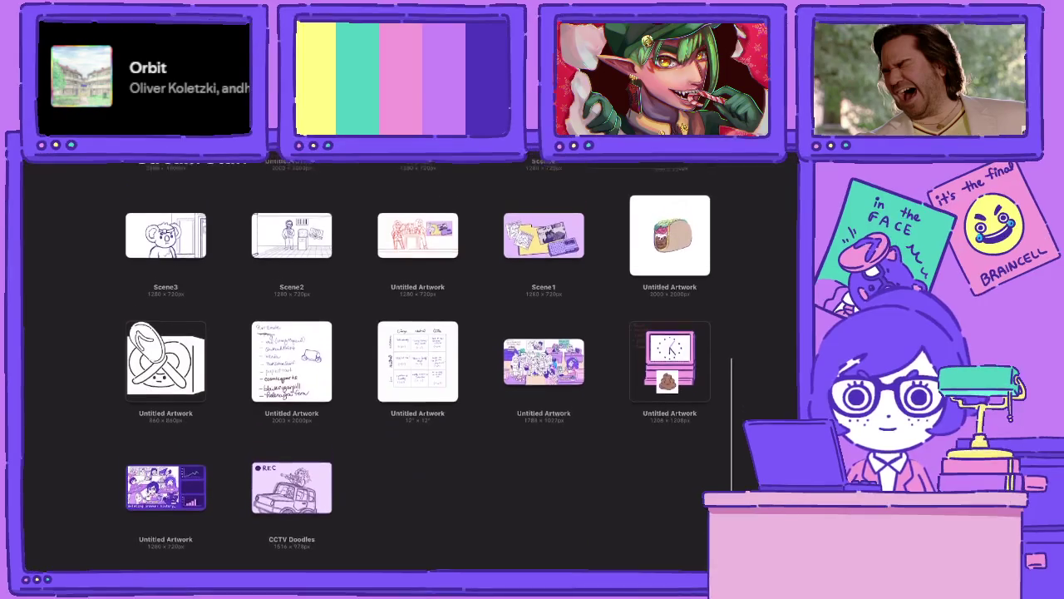
pyautogui.click(544, 376)
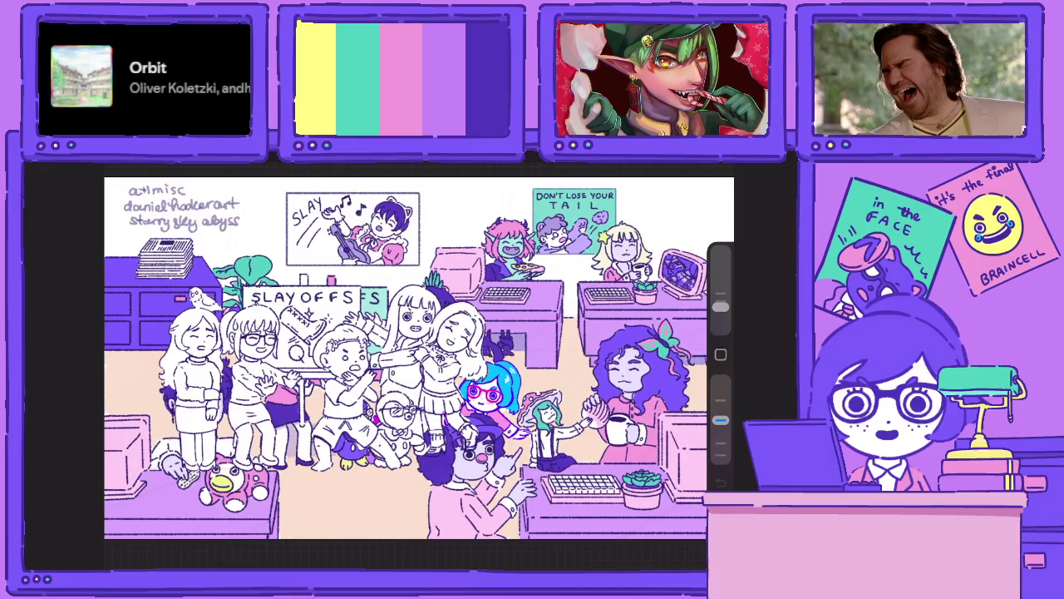
# Hide the CutieCorpBG group, expand and show R&D, and select the Research layer.
pyautogui.click(715, 170)
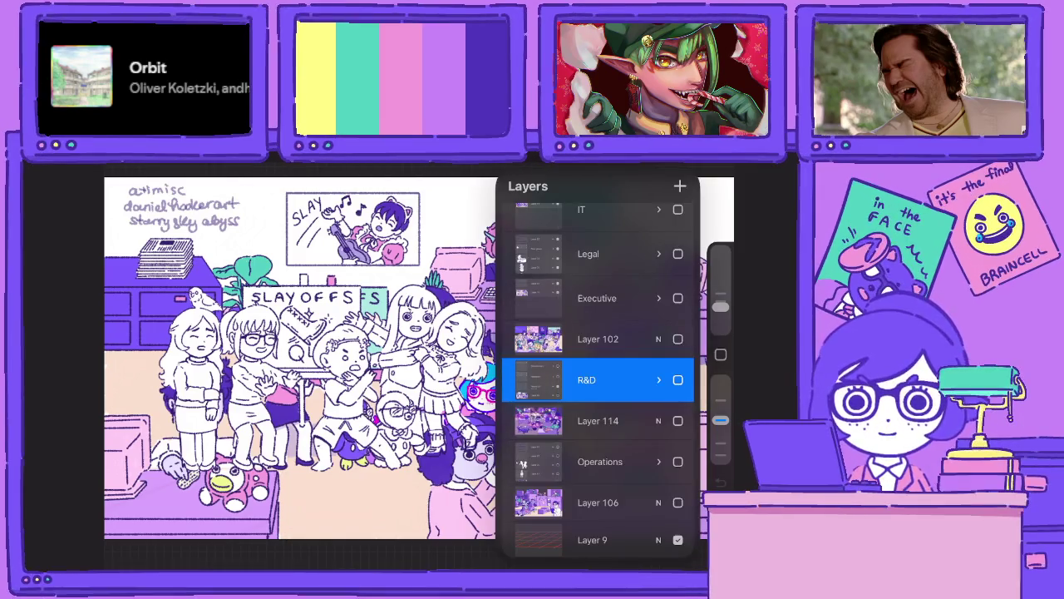
pyautogui.scroll(1, 599, 374)
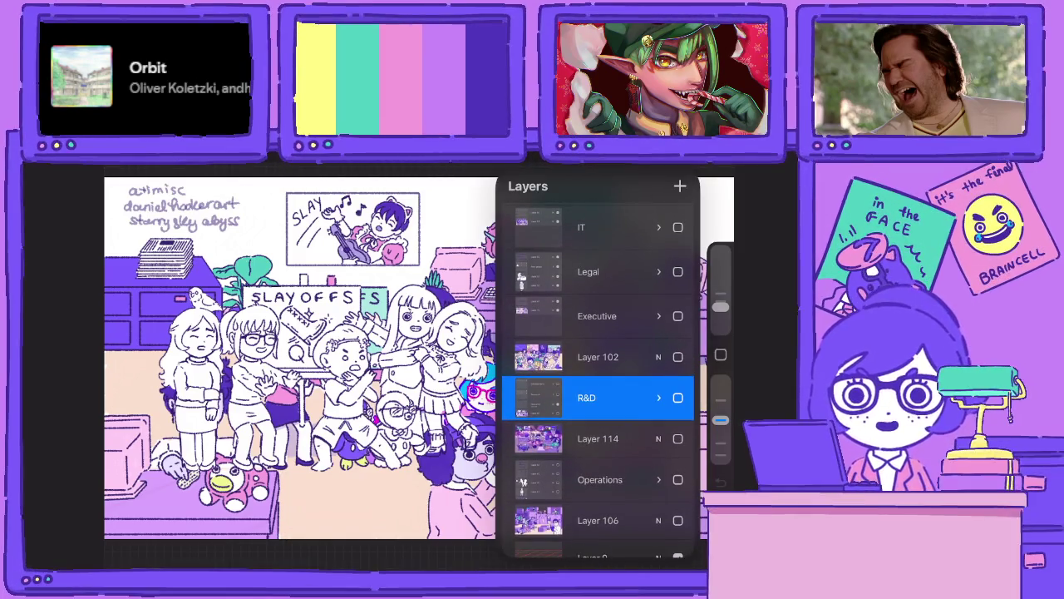
pyautogui.scroll(3, 598, 374)
pyautogui.scroll(3, 598, 374)
pyautogui.click(677, 238)
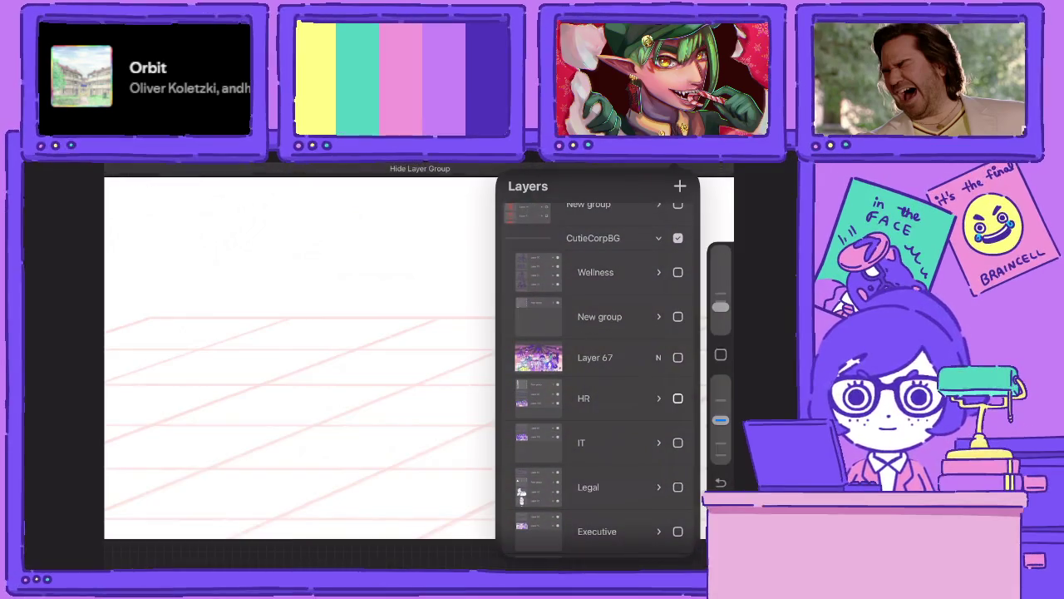
pyautogui.scroll(-3, 599, 374)
pyautogui.scroll(-3, 599, 374)
pyautogui.scroll(1, 598, 374)
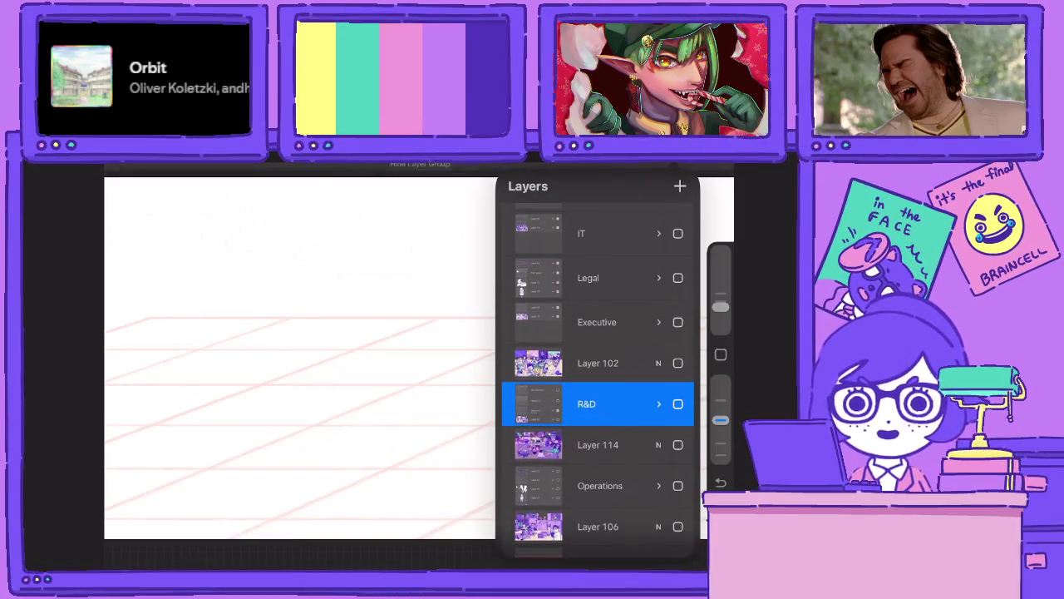
pyautogui.click(659, 404)
pyautogui.scroll(-2, 598, 374)
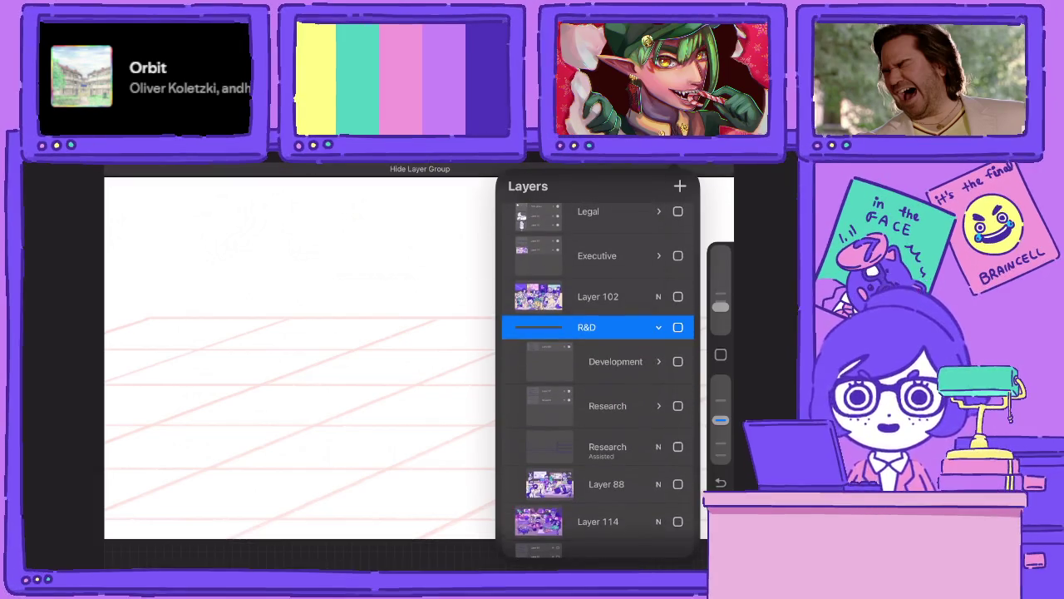
pyautogui.click(677, 327)
pyautogui.click(607, 446)
# Rotate and zoom in on the shelf sketch and darken a shelf edge.
pyautogui.click(299, 399)
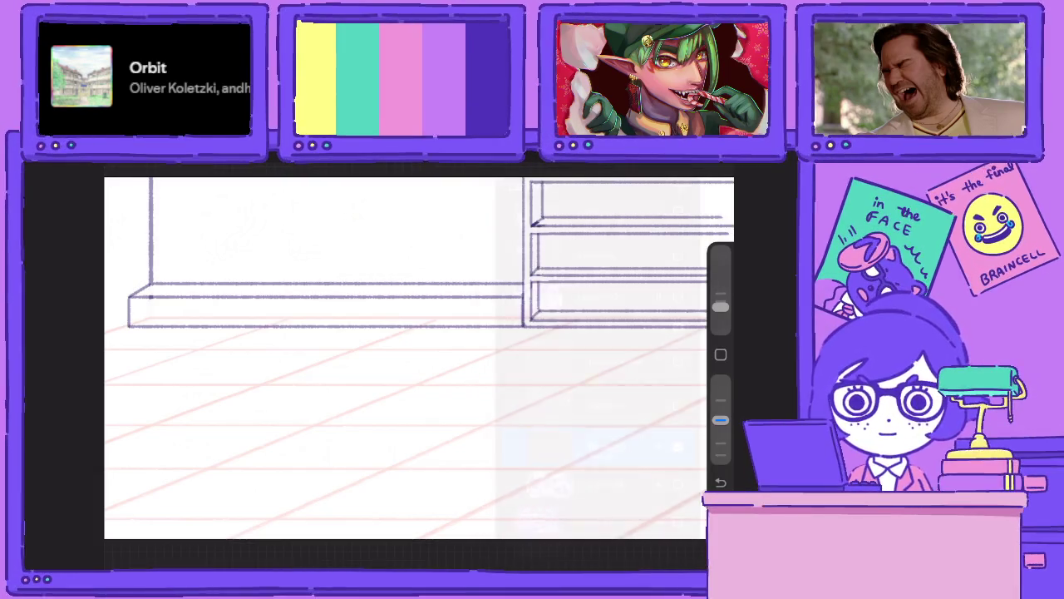
pyautogui.moveTo(333, 333); pyautogui.dragTo(349, 449)
pyautogui.moveTo(374, 374)
pyautogui.mouseDown()
pyautogui.moveTo(316, 332)
pyautogui.moveTo(366, 300)
pyautogui.moveTo(399, 324)
pyautogui.mouseUp()
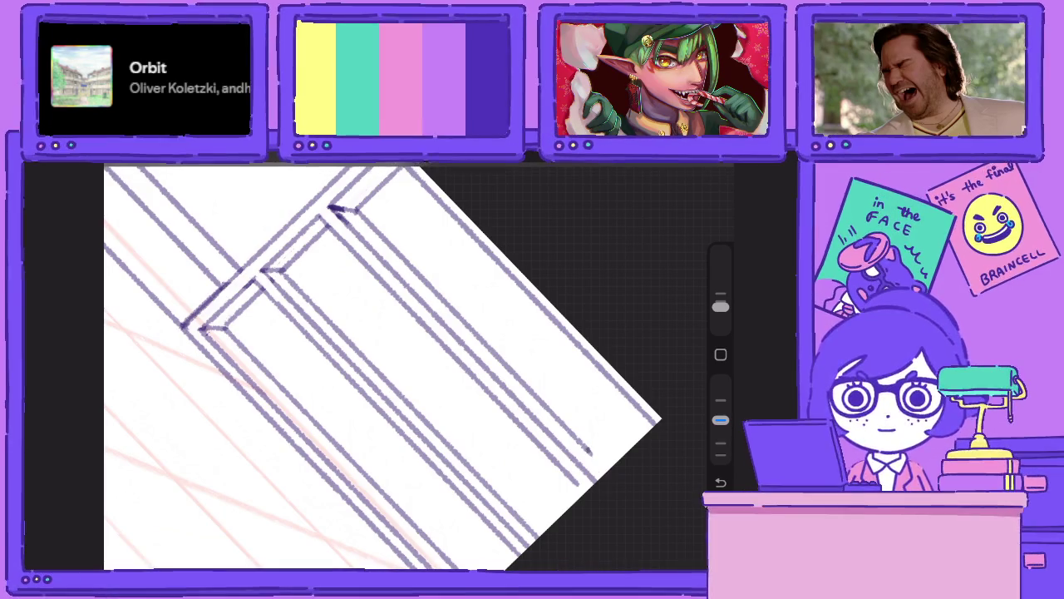
pyautogui.moveTo(586, 447); pyautogui.dragTo(610, 472)
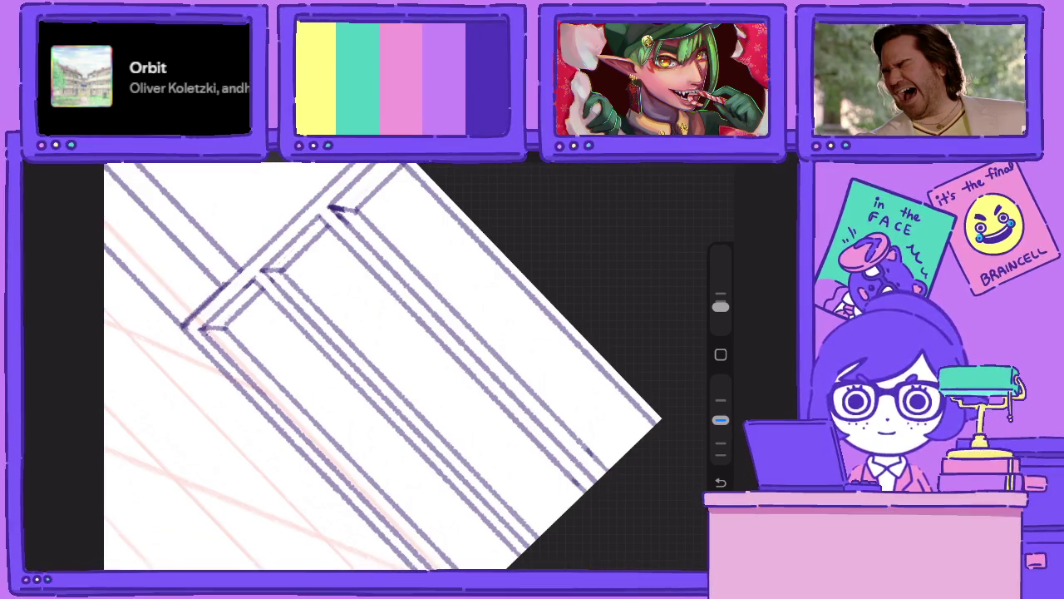
pyautogui.moveTo(382, 366)
pyautogui.mouseDown()
pyautogui.moveTo(358, 390)
pyautogui.moveTo(374, 399)
pyautogui.mouseUp()
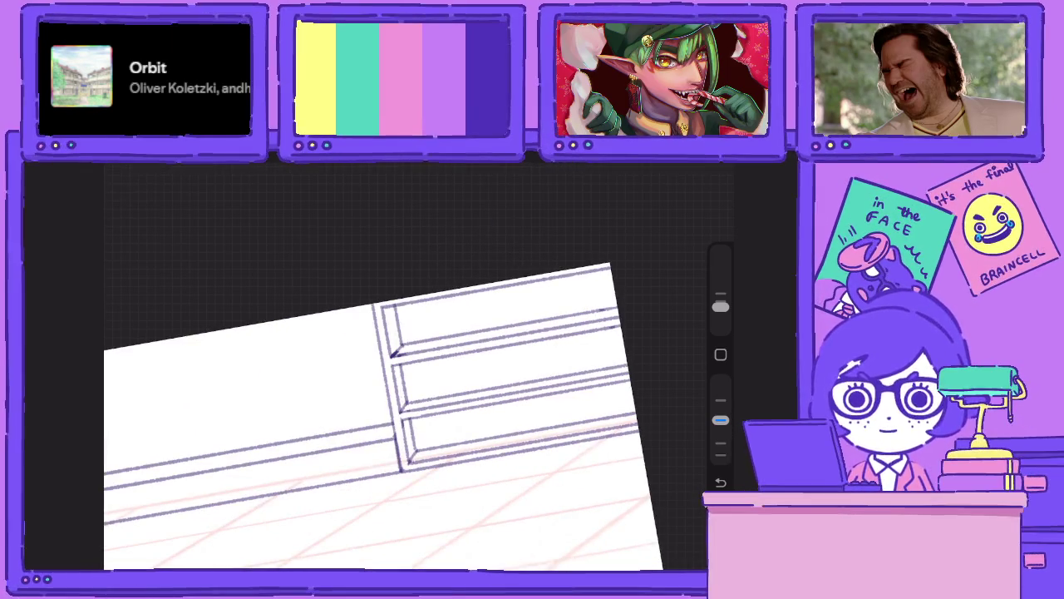
pyautogui.moveTo(383, 399)
pyautogui.mouseDown()
pyautogui.moveTo(416, 416)
pyautogui.moveTo(473, 407)
pyautogui.mouseUp()
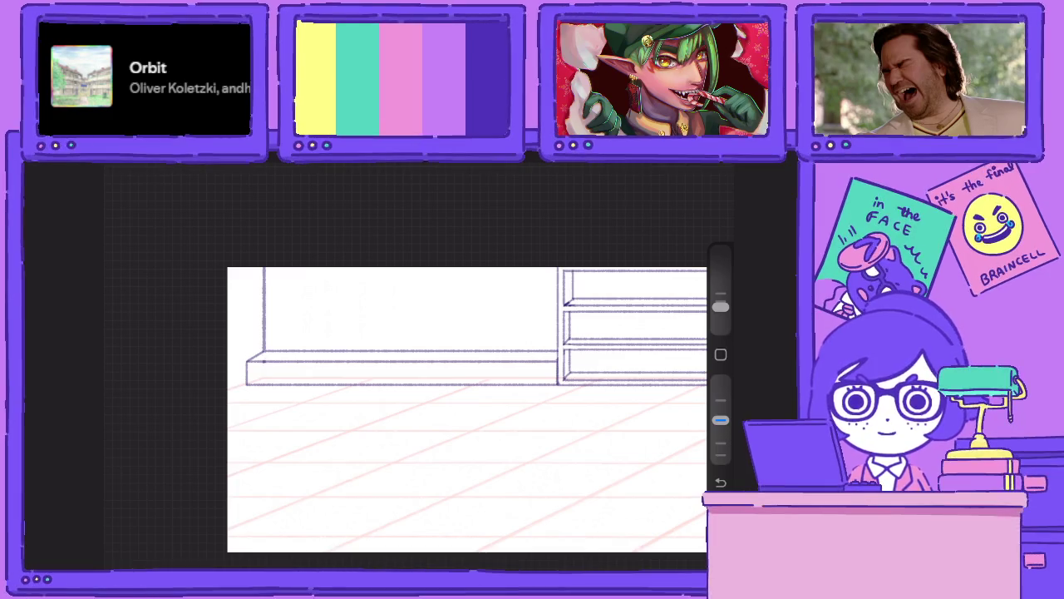
pyautogui.moveTo(466, 408); pyautogui.dragTo(457, 358)
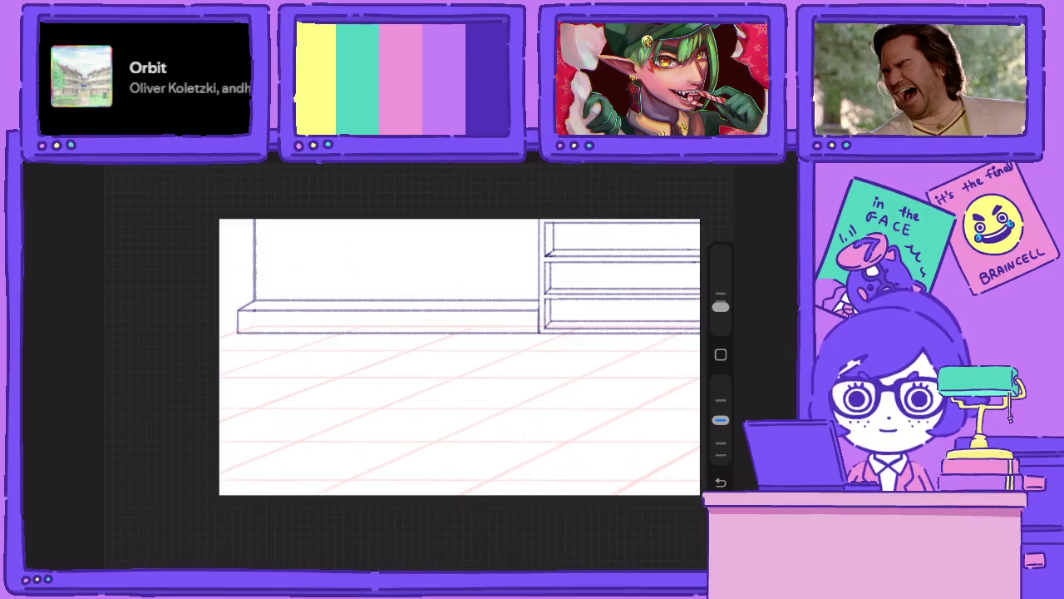
pyautogui.moveTo(458, 358); pyautogui.dragTo(409, 348)
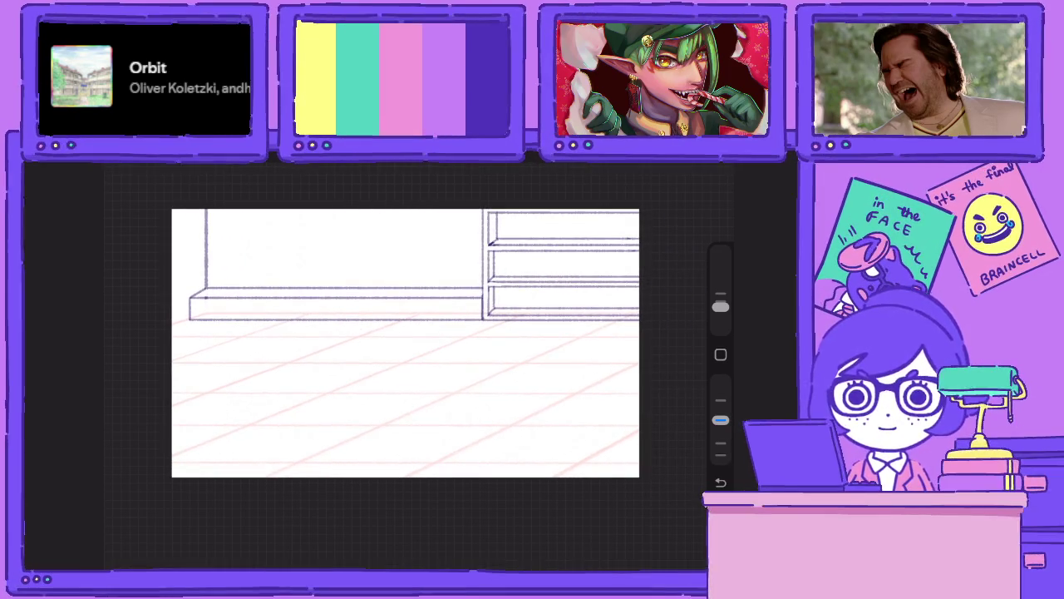
pyautogui.press('l')
pyautogui.scroll(5, 415, 365)
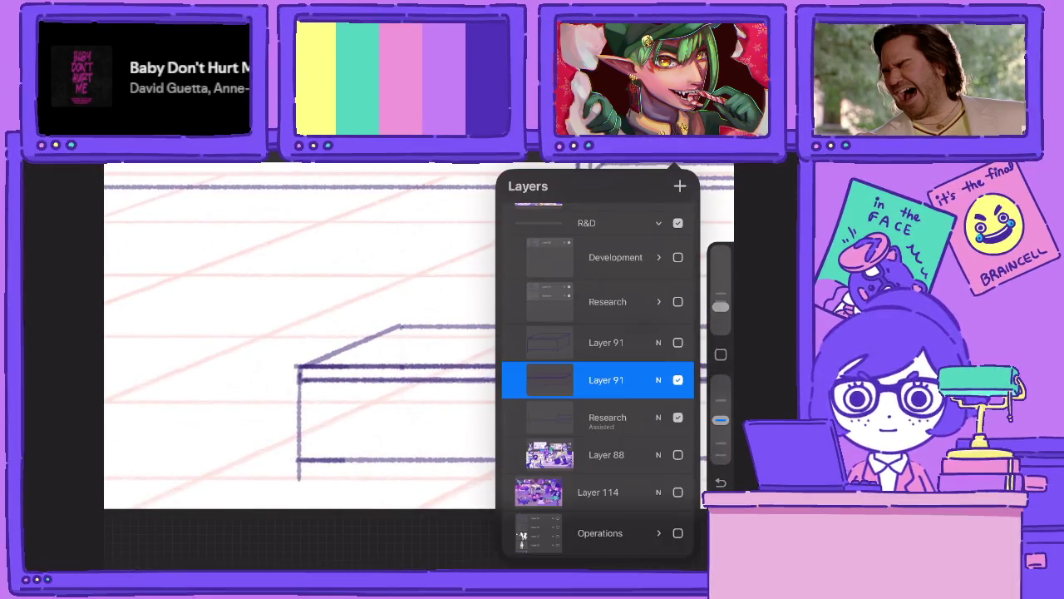
# Turn on Drawing Assist for Layer 91 and draw the desk's vertical edges.
pyautogui.click(606, 379)
pyautogui.click(437, 421)
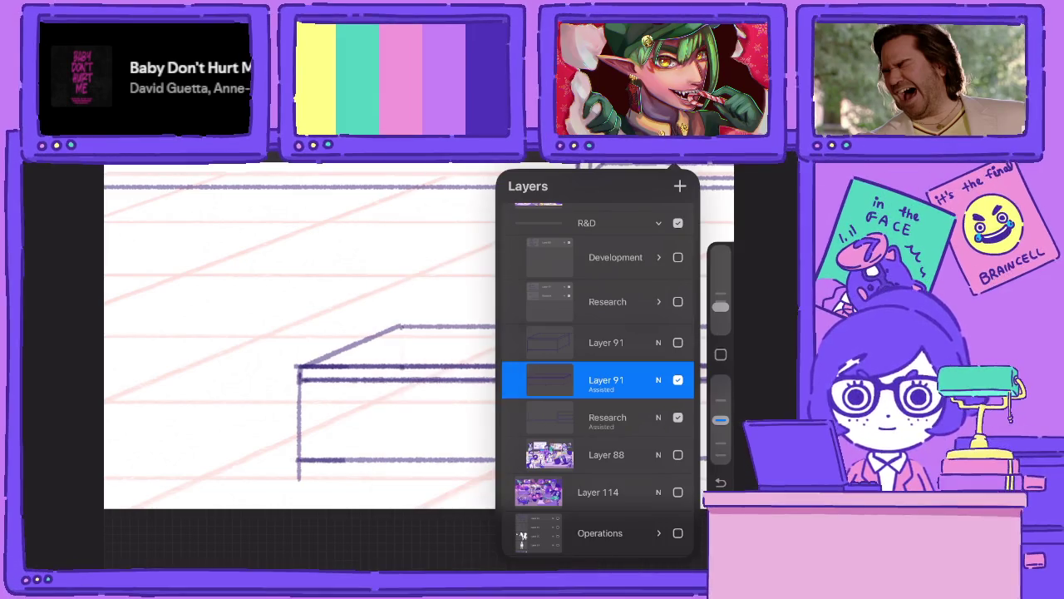
pyautogui.moveTo(303, 379)
pyautogui.mouseDown()
pyautogui.moveTo(303, 458)
pyautogui.moveTo(304, 380)
pyautogui.mouseUp()
pyautogui.scroll(-3, 374, 333)
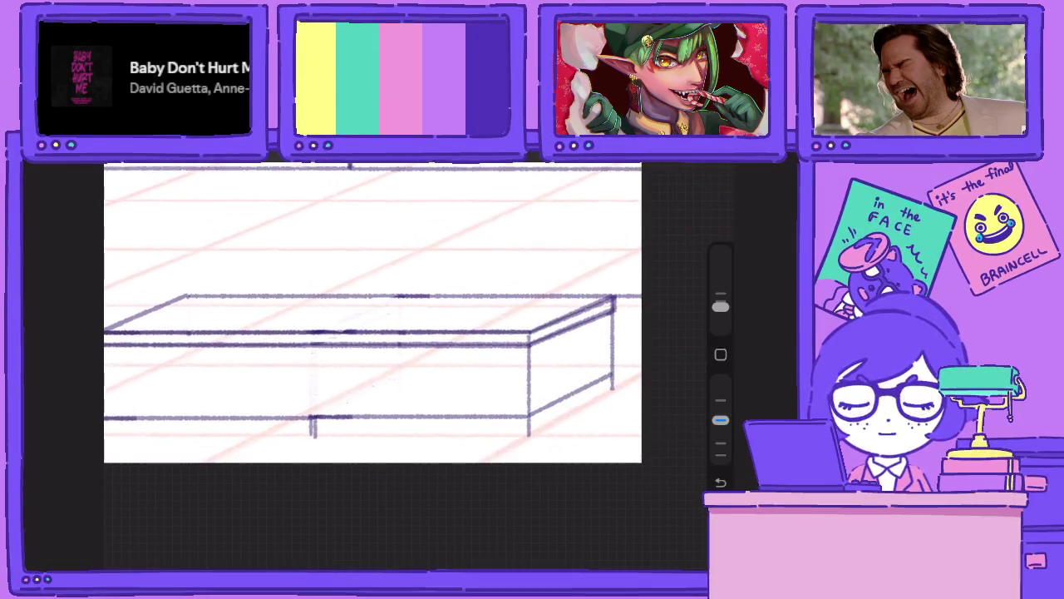
pyautogui.moveTo(608, 313)
pyautogui.mouseDown()
pyautogui.moveTo(607, 374)
pyautogui.moveTo(606, 316)
pyautogui.mouseUp()
pyautogui.moveTo(720, 420); pyautogui.dragTo(720, 381)
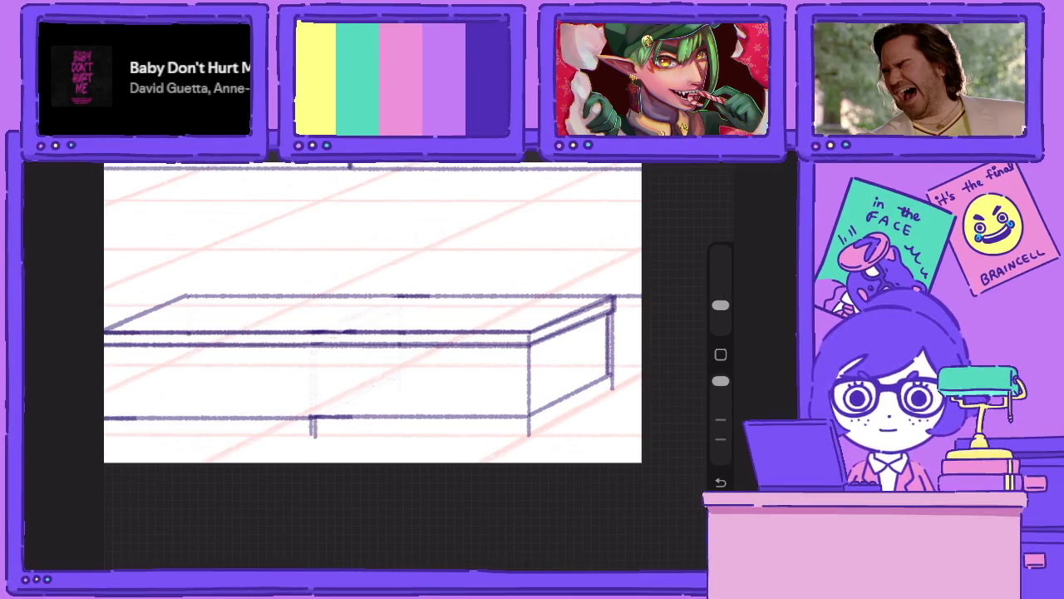
pyautogui.moveTo(612, 319); pyautogui.dragTo(613, 388)
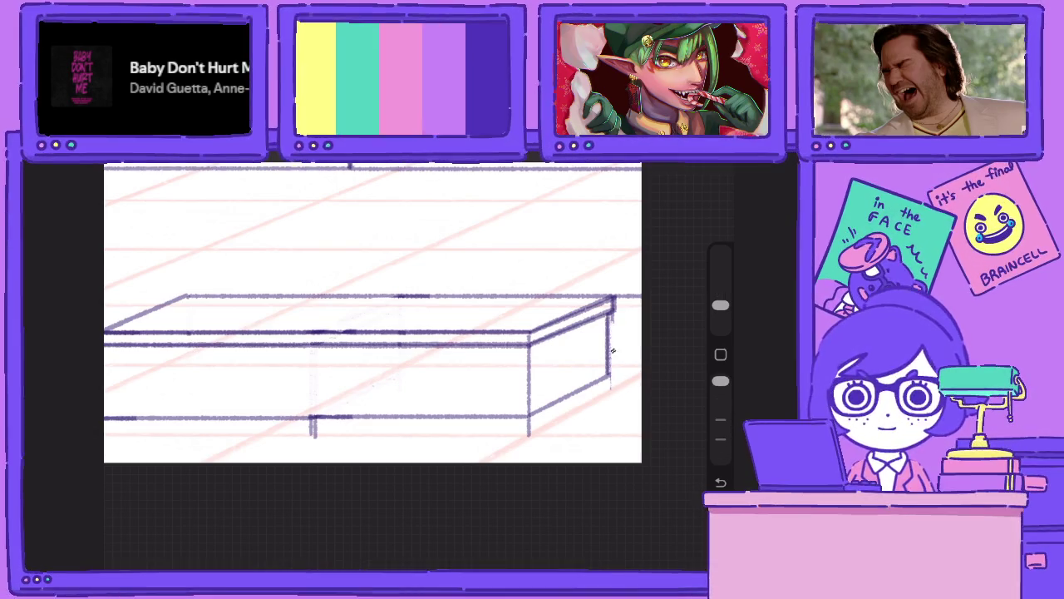
# Erase the desk's left edge and add short legs under its corners.
pyautogui.moveTo(612, 350); pyautogui.dragTo(777, 350)
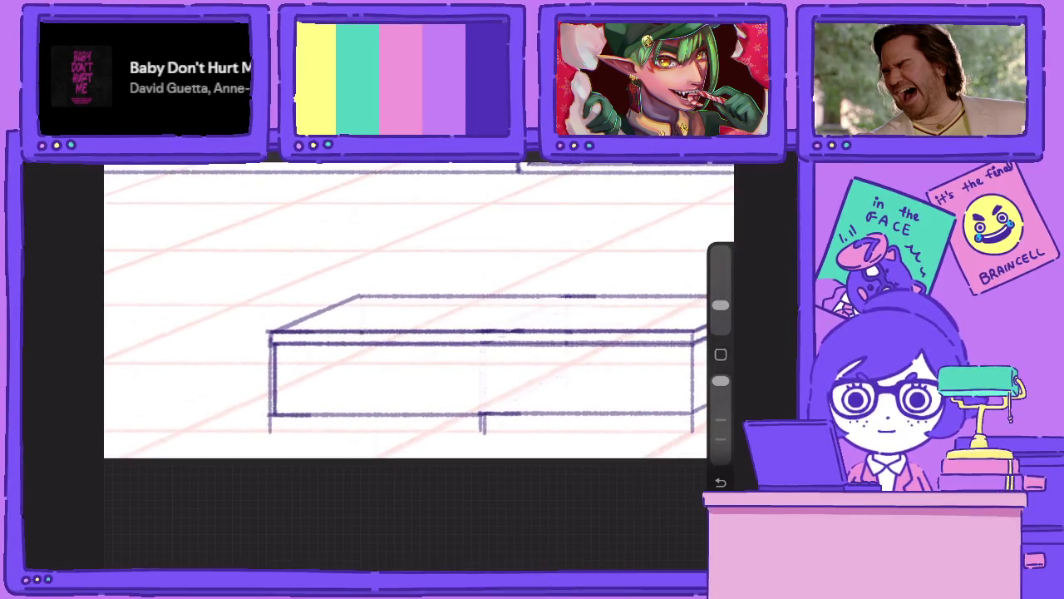
pyautogui.moveTo(270, 348); pyautogui.dragTo(270, 433)
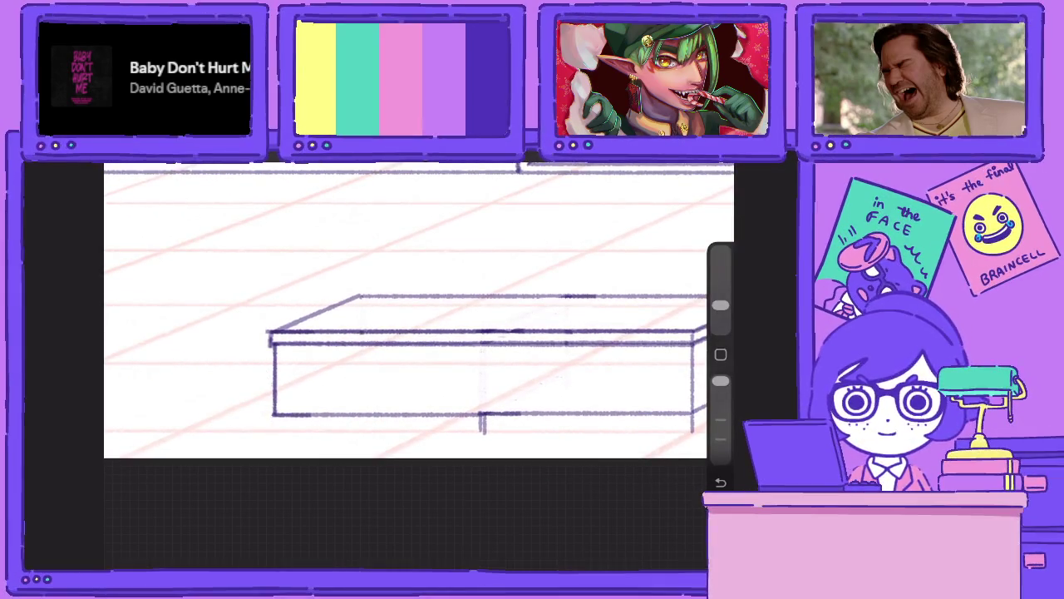
pyautogui.moveTo(720, 380); pyautogui.dragTo(720, 420)
pyautogui.moveTo(280, 415); pyautogui.dragTo(287, 434)
pyautogui.moveTo(415, 349); pyautogui.dragTo(252, 348)
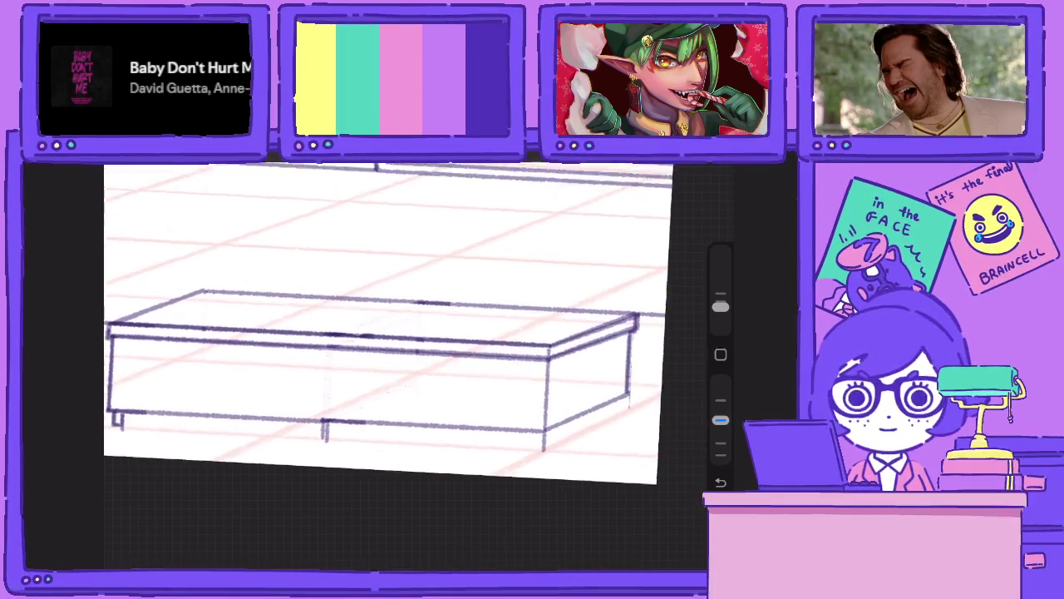
pyautogui.moveTo(542, 431); pyautogui.dragTo(539, 434)
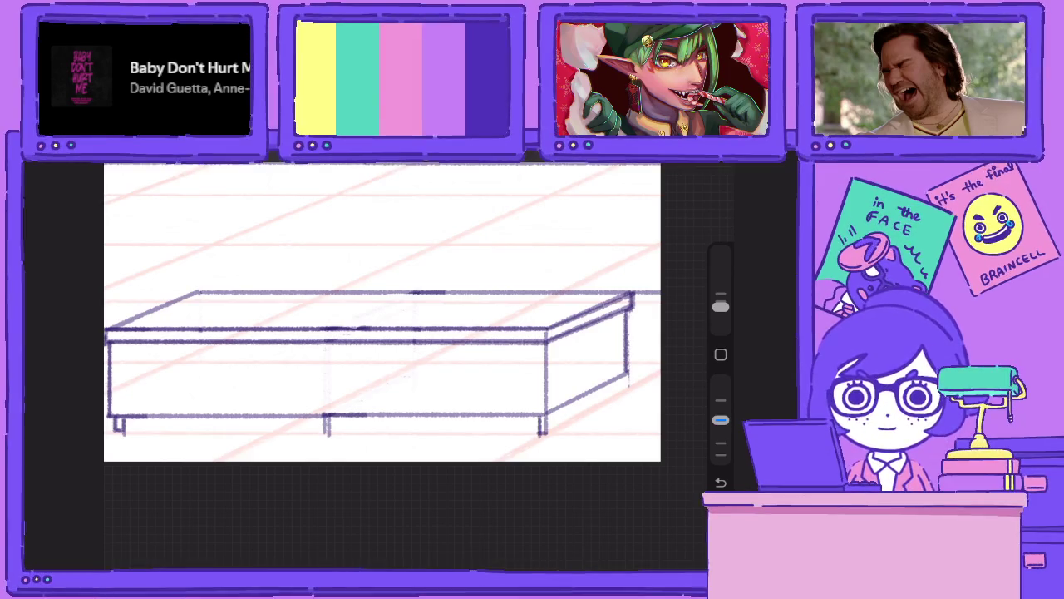
pyautogui.moveTo(625, 371); pyautogui.dragTo(618, 391)
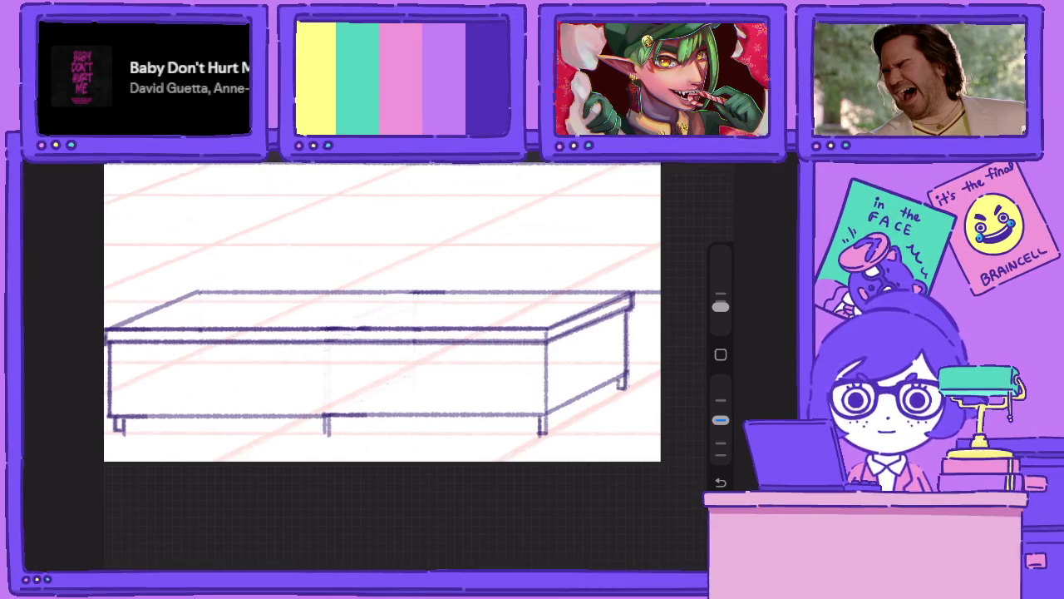
pyautogui.scroll(-3, 366, 312)
pyautogui.scroll(2, 366, 311)
# Enlarge the desk uniformly and add a new Layer 93 with drawing assist on.
pyautogui.press('v')
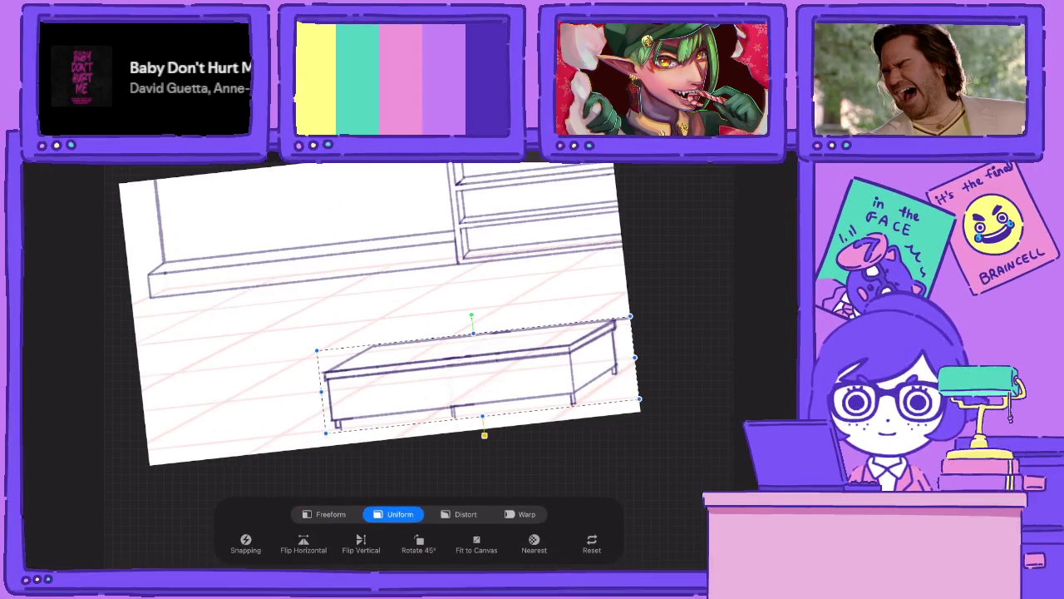
pyautogui.moveTo(317, 351); pyautogui.dragTo(272, 342)
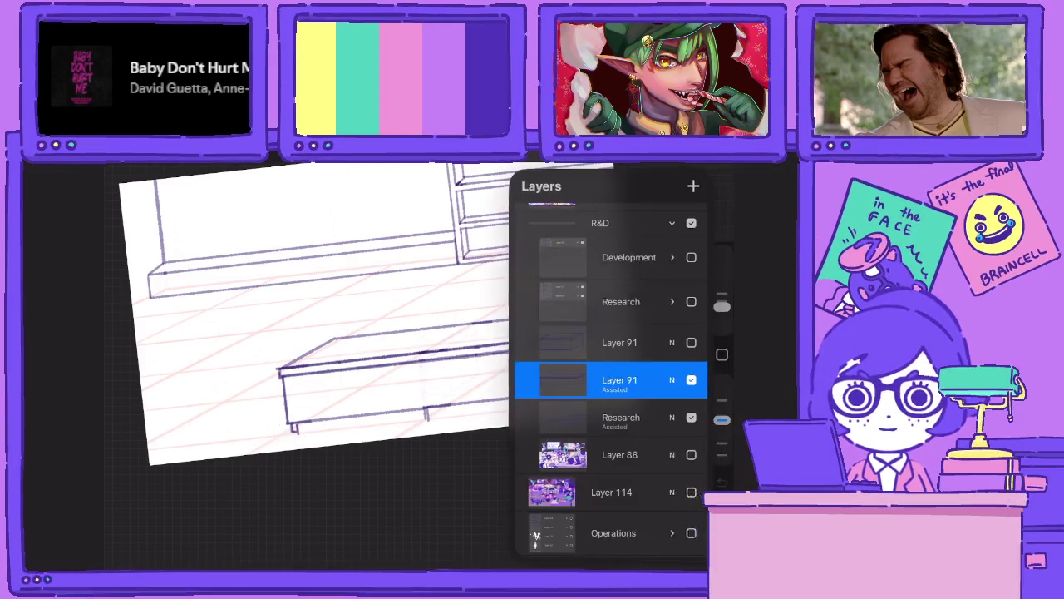
pyautogui.press('l')
pyautogui.click(679, 185)
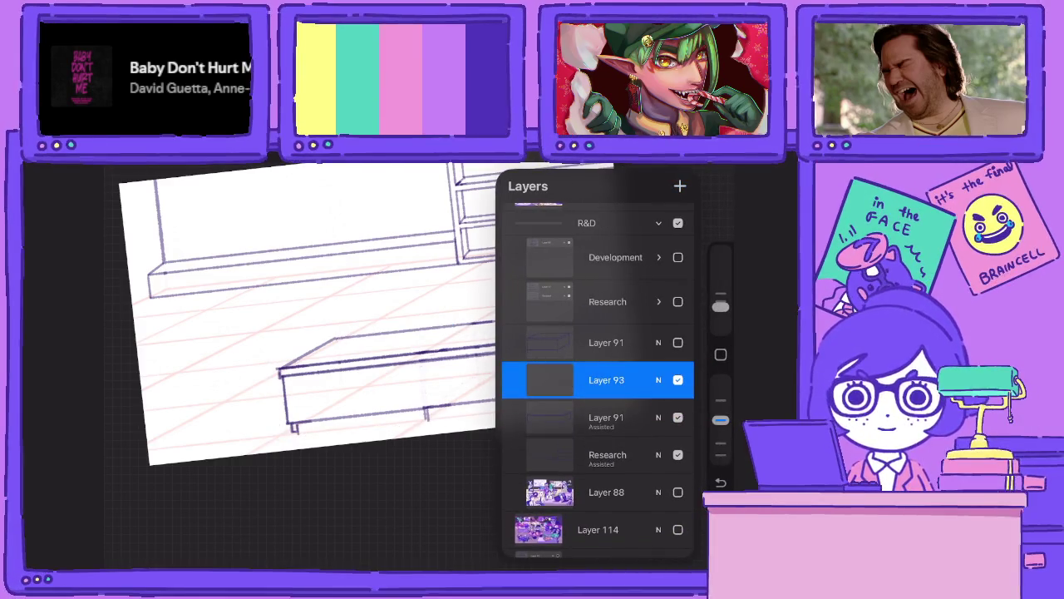
pyautogui.click(606, 379)
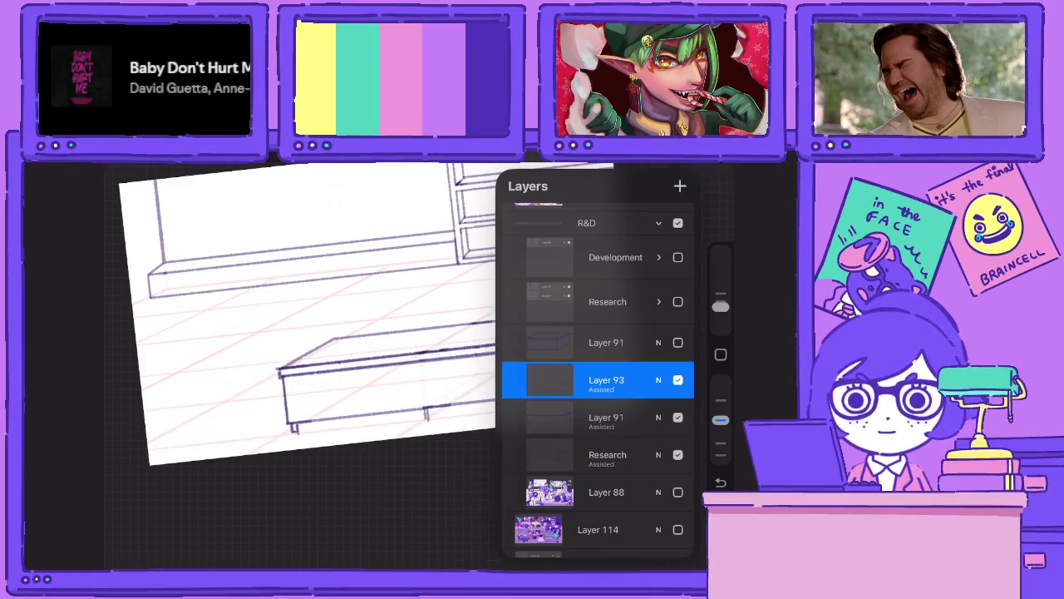
pyautogui.press('l')
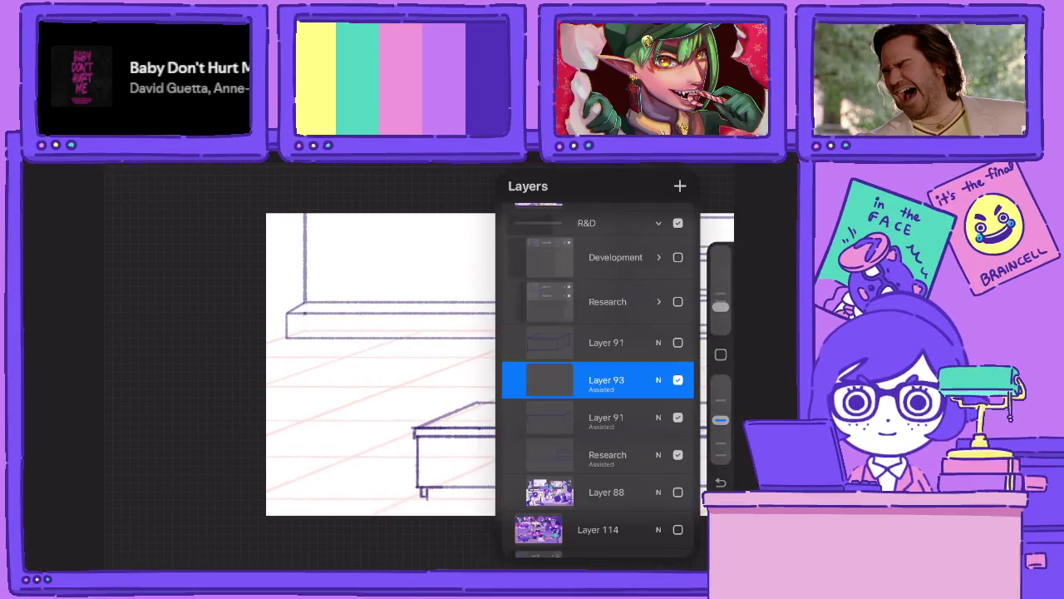
# Duplicate the bench layer, then shrink the copy and nudge it into place at the upper left.
pyautogui.moveTo(640, 418); pyautogui.dragTo(549, 418)
pyautogui.click(622, 416)
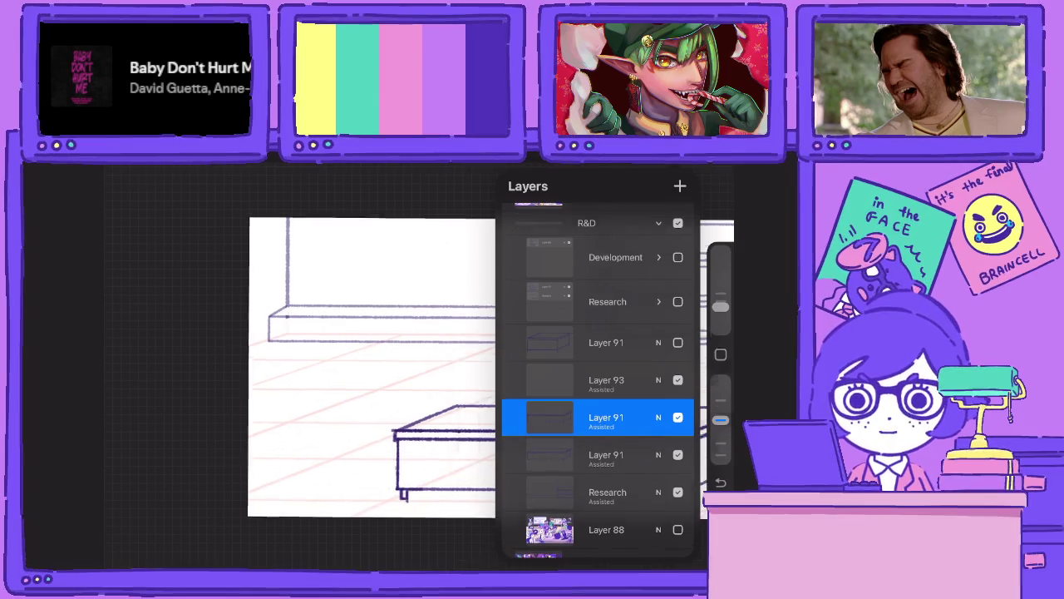
pyautogui.press('v')
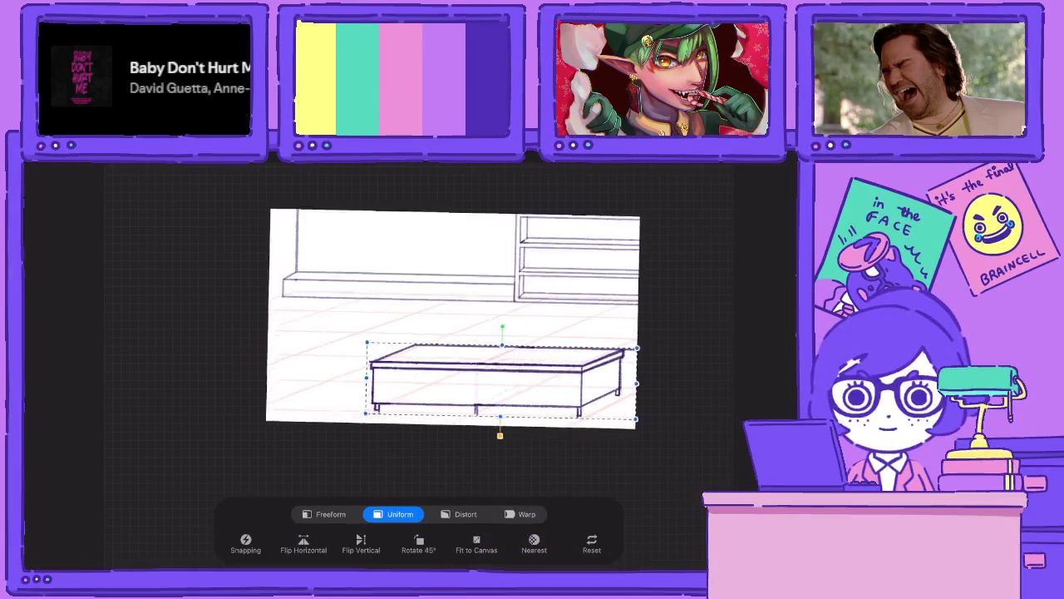
pyautogui.moveTo(513, 349); pyautogui.dragTo(361, 320)
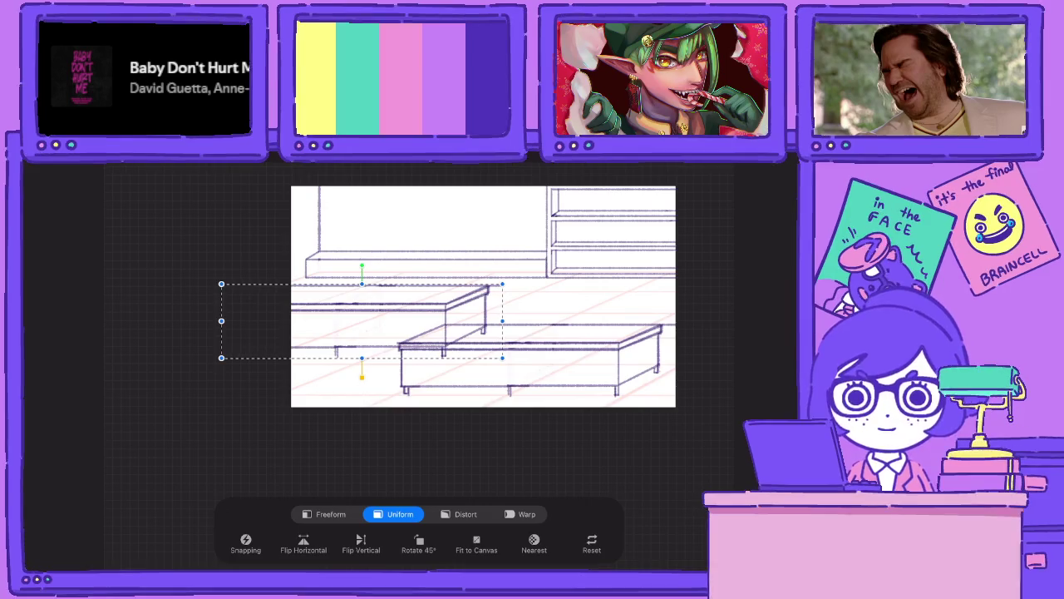
pyautogui.moveTo(503, 358); pyautogui.dragTo(465, 348)
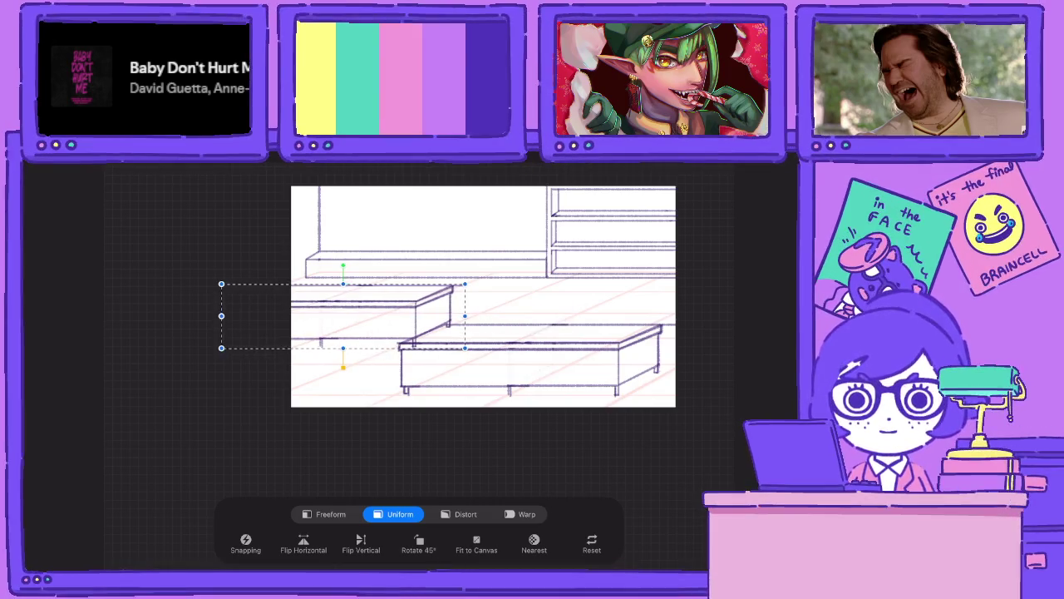
pyautogui.moveTo(374, 315)
pyautogui.mouseDown()
pyautogui.moveTo(374, 330)
pyautogui.moveTo(372, 300)
pyautogui.mouseUp()
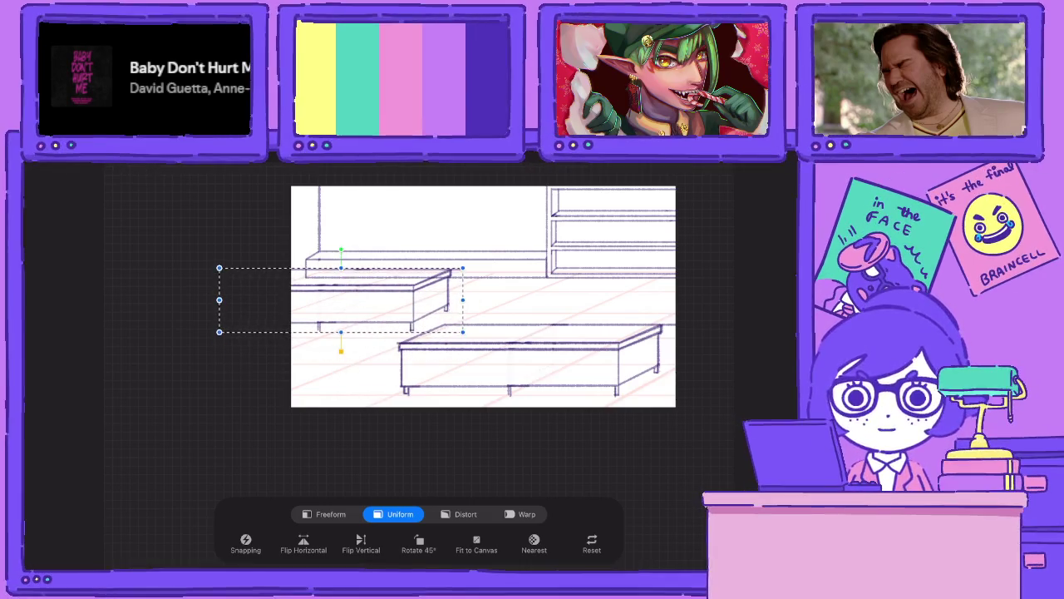
pyautogui.press('Up')
pyautogui.press('Up')
# Turn off drawing assist for the Research layer.
pyautogui.press('l')
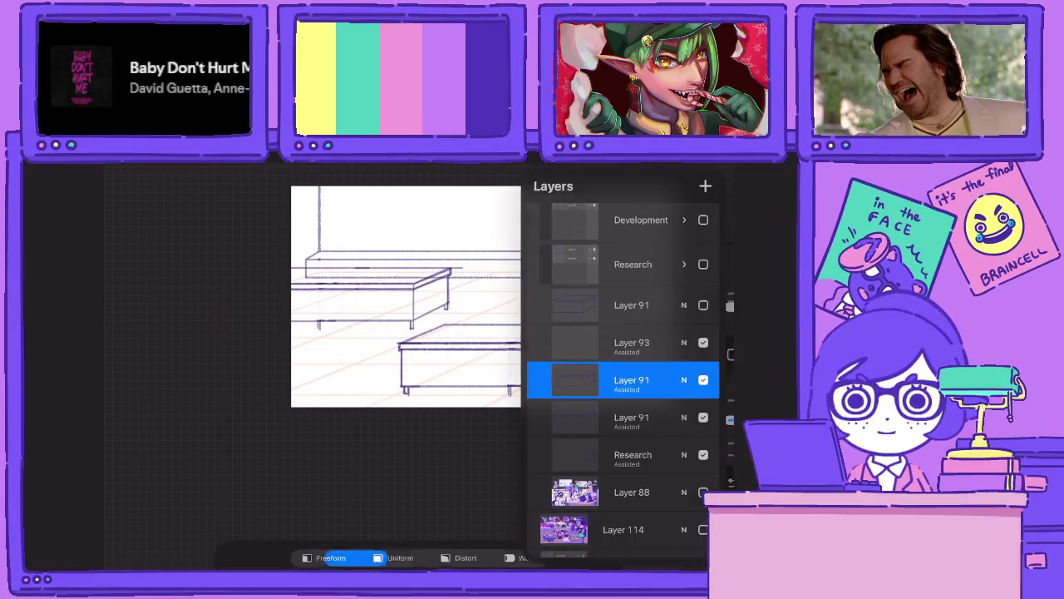
pyautogui.click(606, 454)
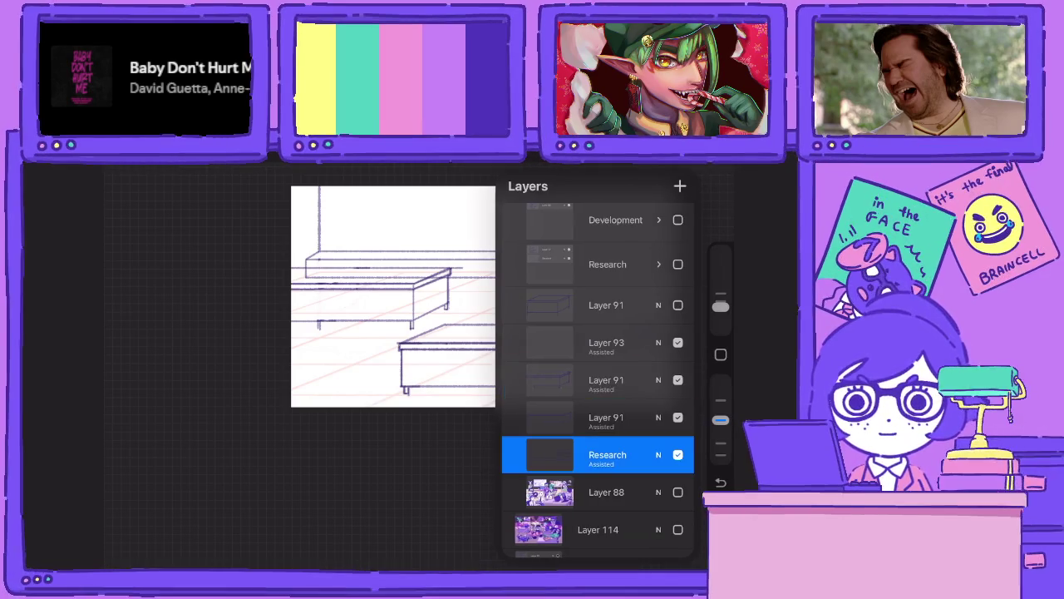
pyautogui.click(607, 454)
pyautogui.click(441, 468)
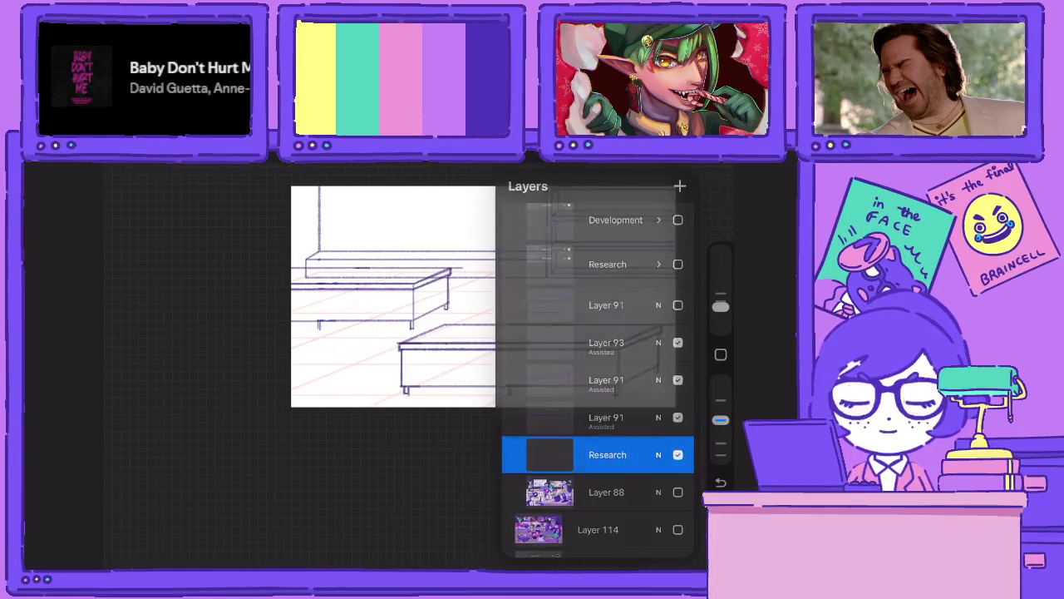
pyautogui.press('l')
# Draw a line along the shelf edge from the shelf corner.
pyautogui.moveTo(394, 358); pyautogui.dragTo(415, 369)
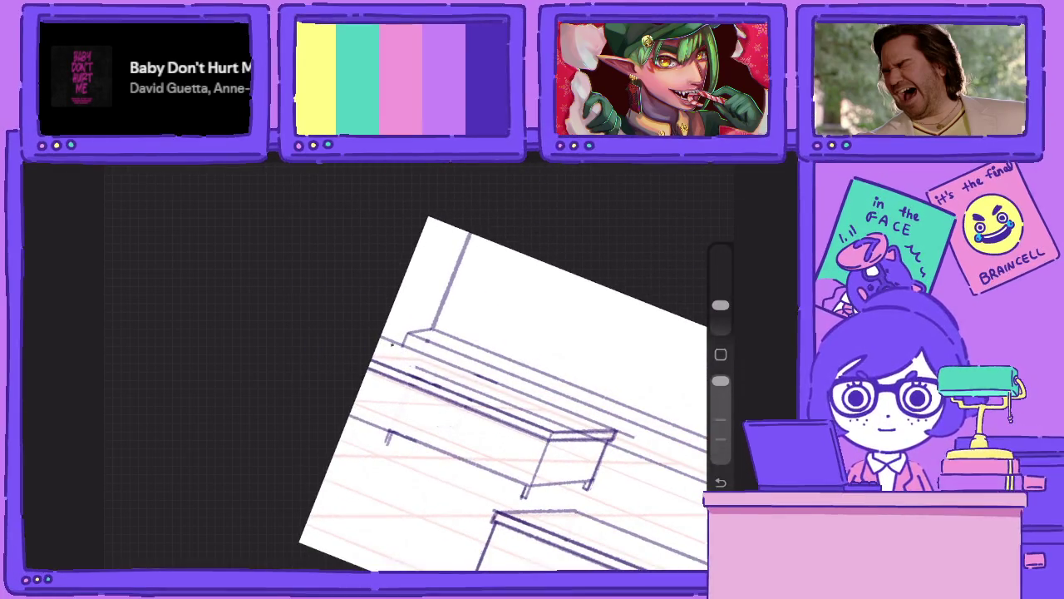
pyautogui.moveTo(414, 366); pyautogui.dragTo(563, 425)
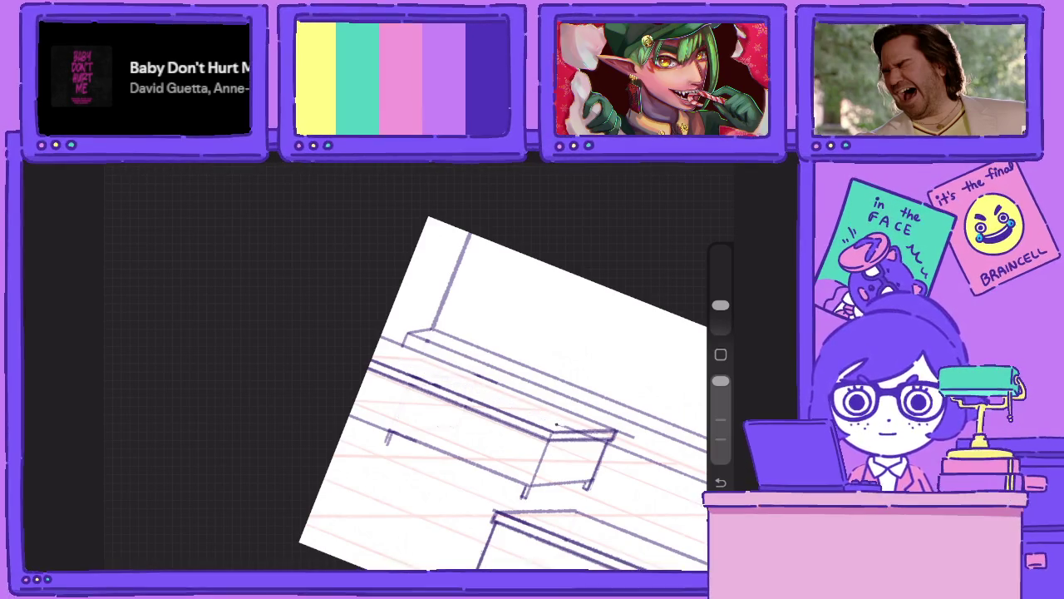
pyautogui.scroll(3, 449, 365)
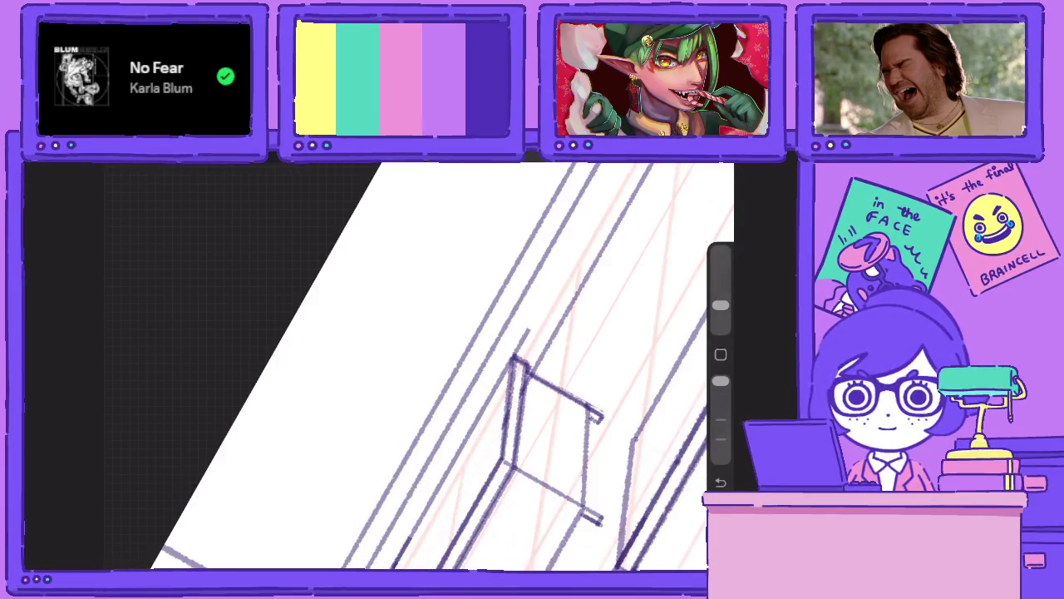
pyautogui.scroll(-3, 449, 366)
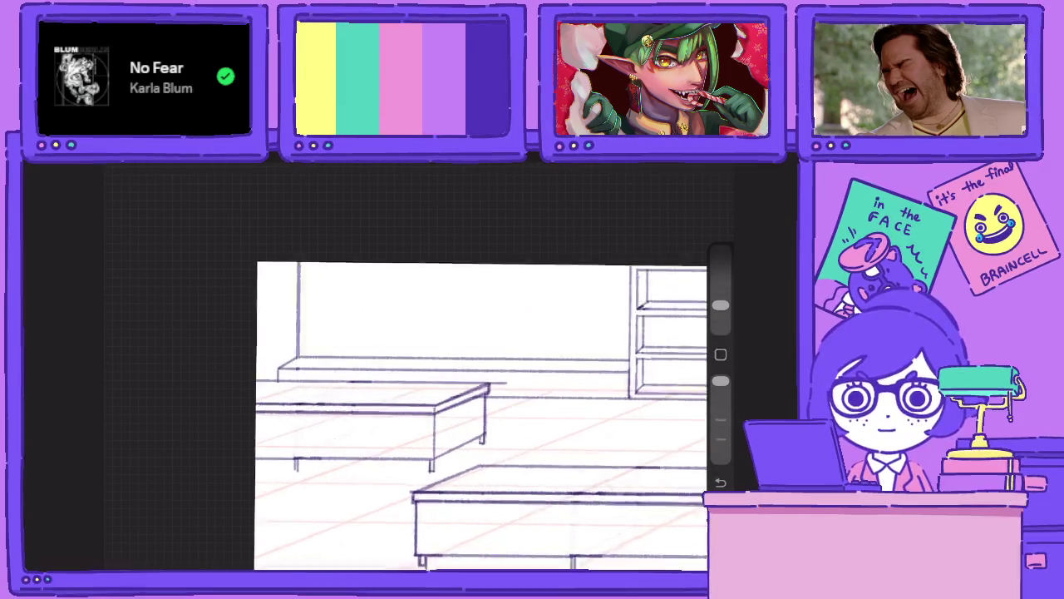
pyautogui.scroll(3, 408, 365)
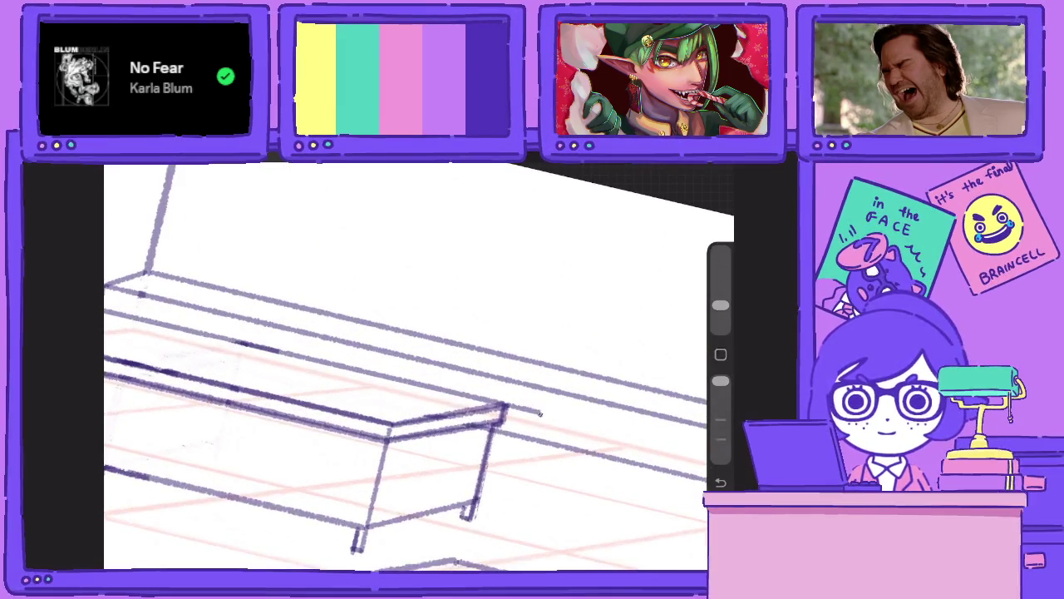
# Select both Layer 91 layers and erase the stray lines past the back table's corner.
pyautogui.click(684, 158)
pyautogui.click(606, 305)
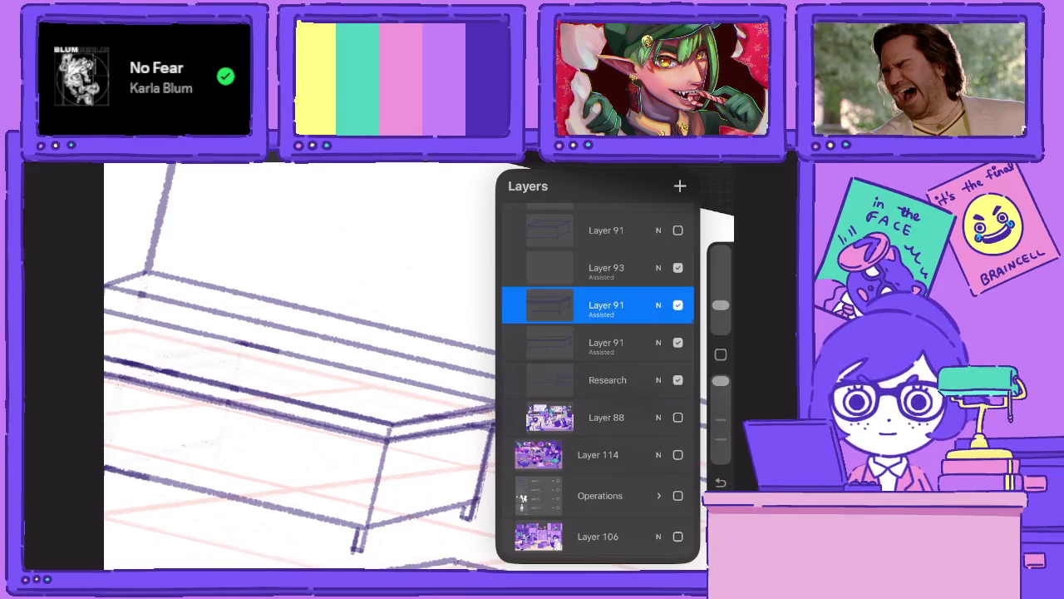
pyautogui.click(549, 304)
pyautogui.moveTo(582, 341); pyautogui.dragTo(648, 342)
pyautogui.click(684, 158)
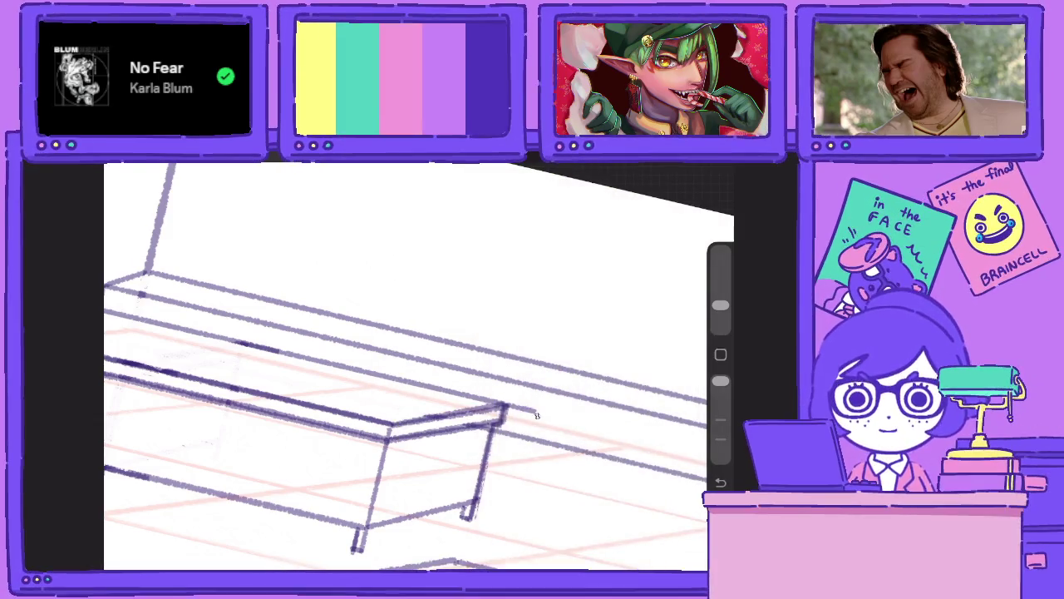
pyautogui.moveTo(542, 411); pyautogui.dragTo(517, 407)
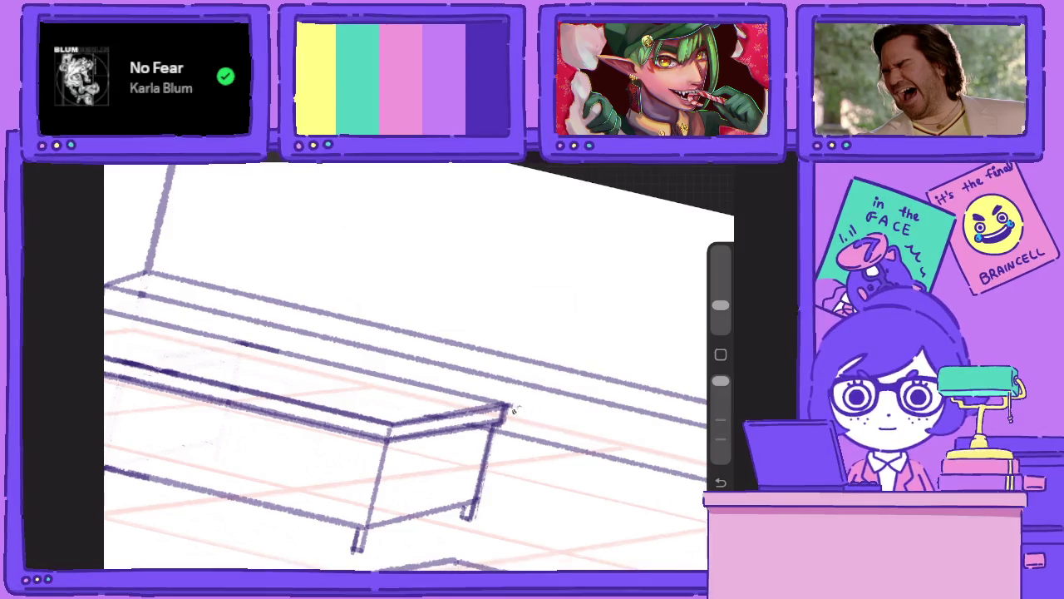
pyautogui.moveTo(512, 409); pyautogui.dragTo(506, 404)
pyautogui.scroll(-5, 416, 365)
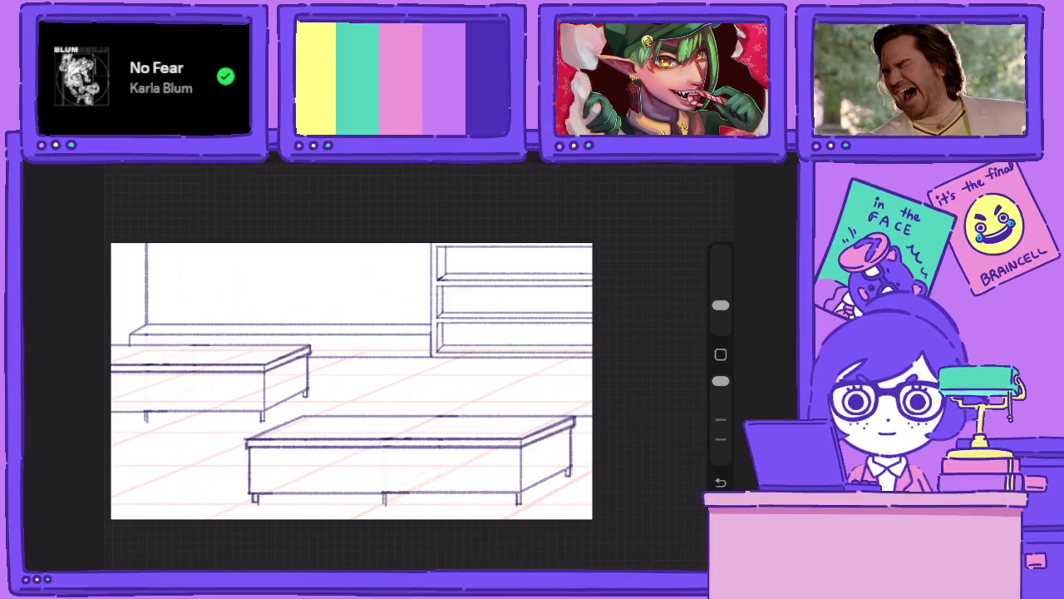
# Undo the last two erase strokes near the back table and switch to the Research layer.
pyautogui.press('l')
pyautogui.click(606, 379)
pyautogui.press('l')
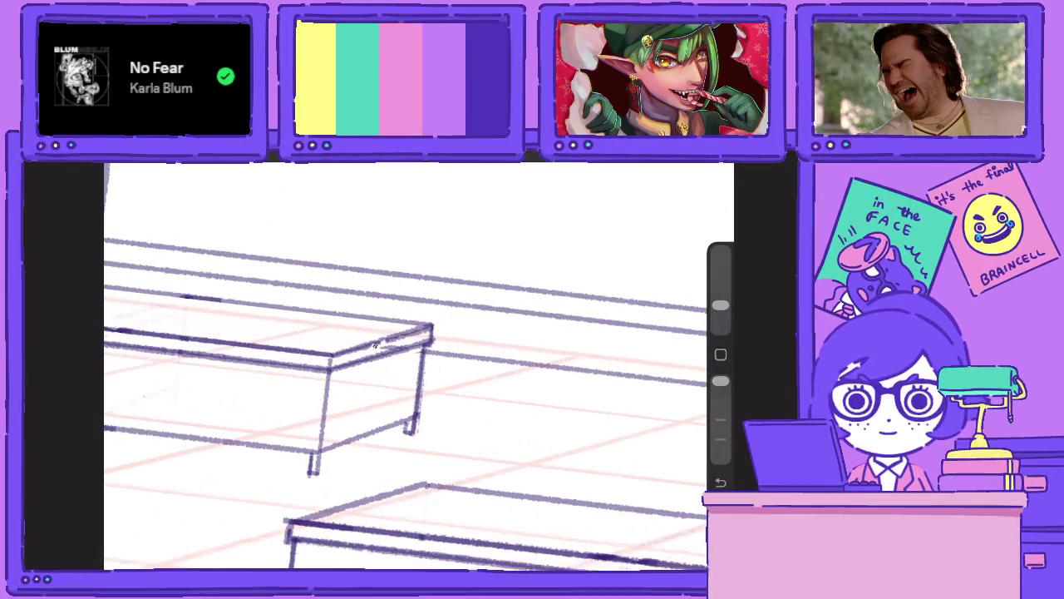
pyautogui.hotkey('ctrl', 'z')
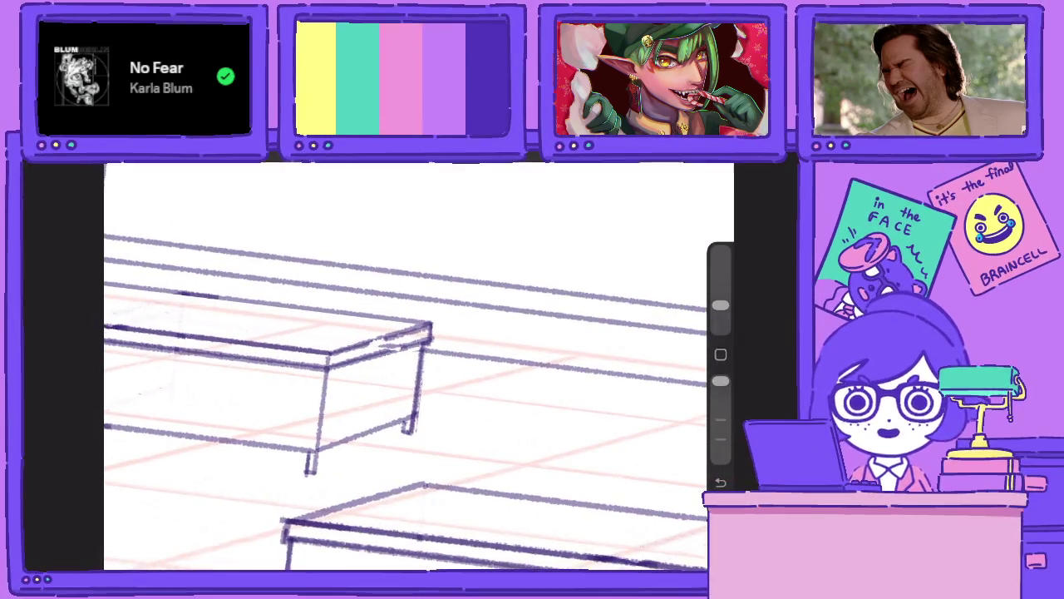
pyautogui.hotkey('ctrl', 'z')
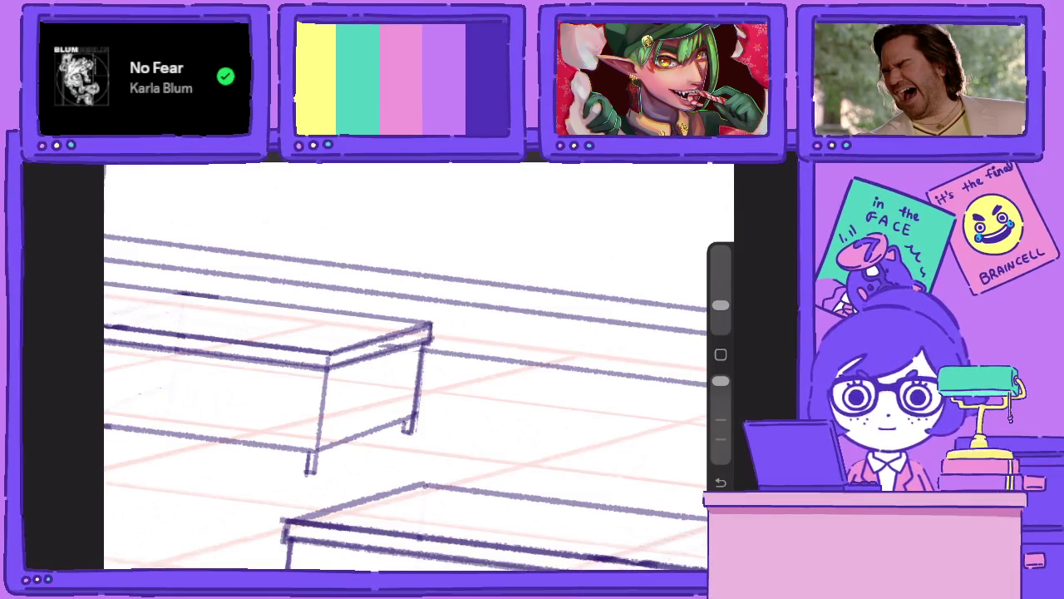
pyautogui.click(594, 415)
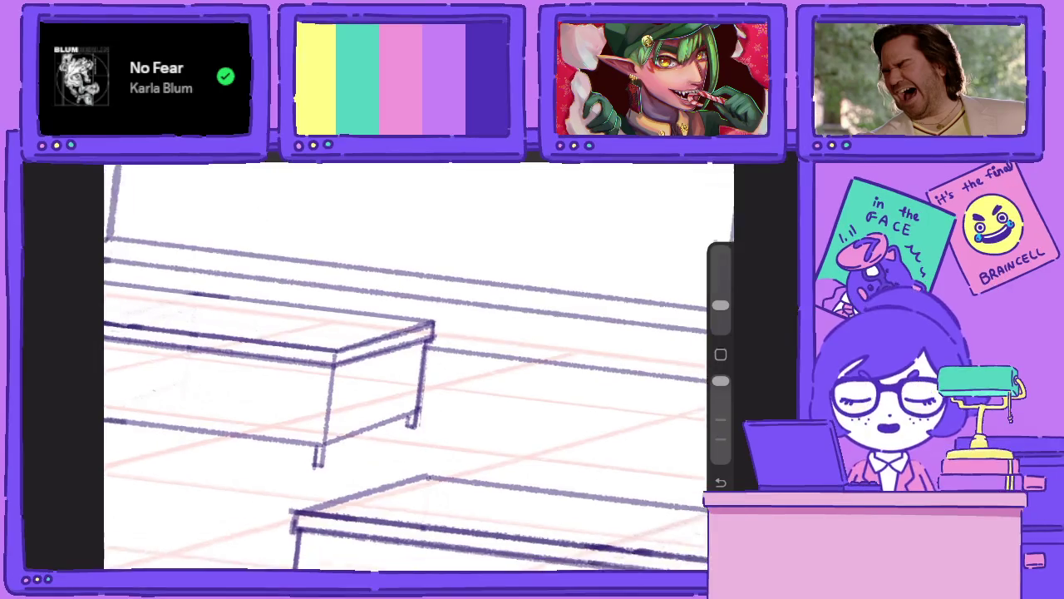
# Zoom out until the whole office sketch fits, then bring up the layer list.
pyautogui.scroll(-3, 415, 366)
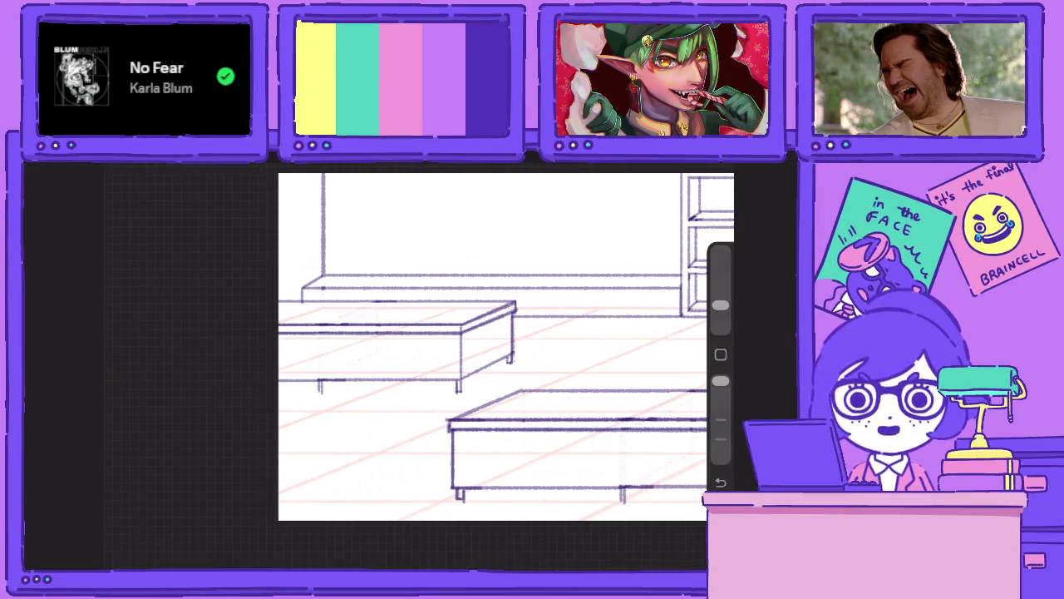
pyautogui.scroll(-2, 499, 350)
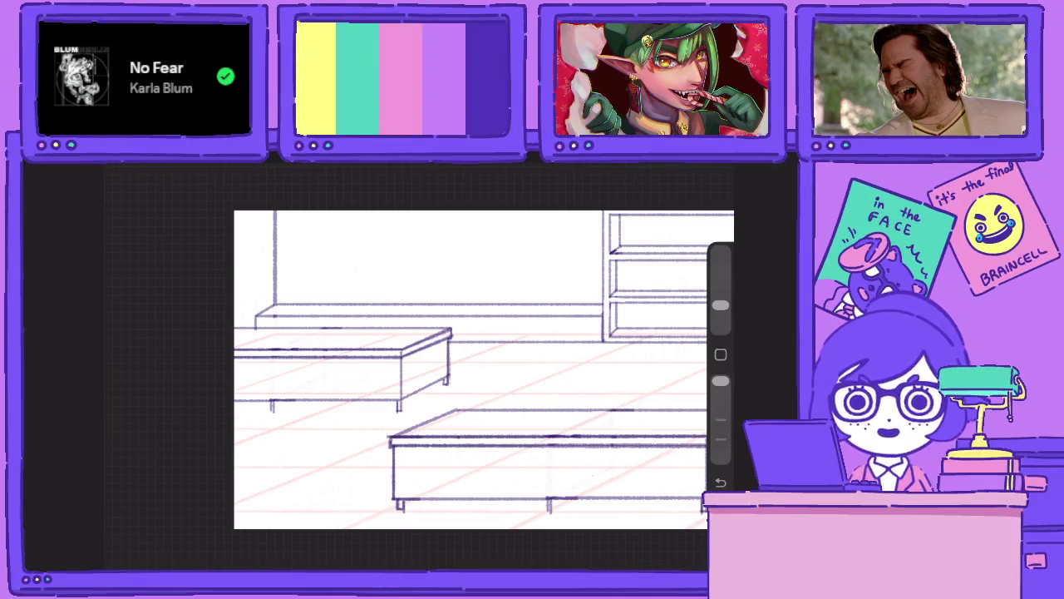
pyautogui.scroll(-3, 478, 369)
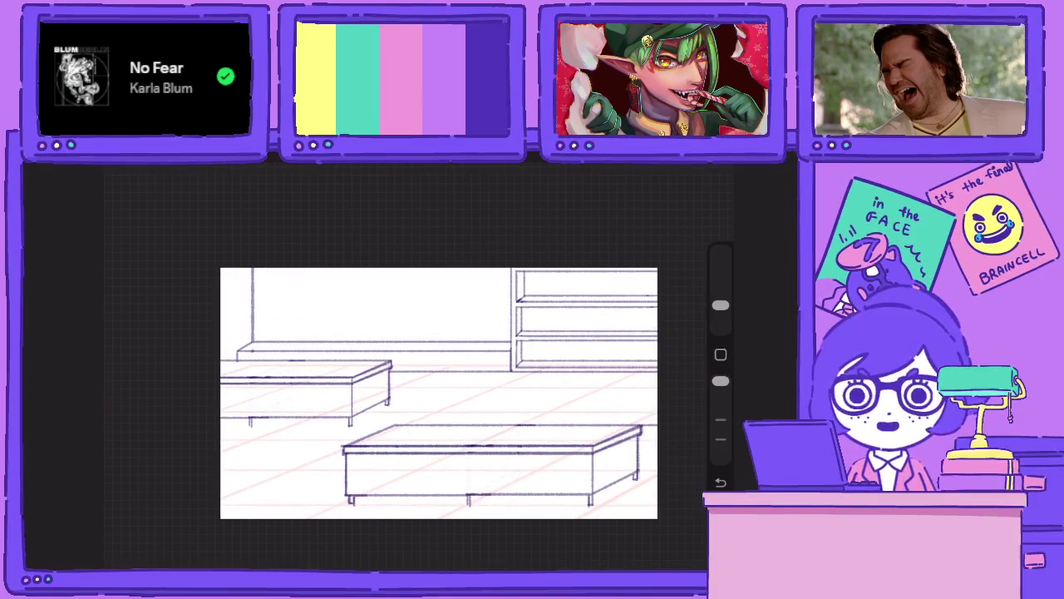
pyautogui.click(681, 166)
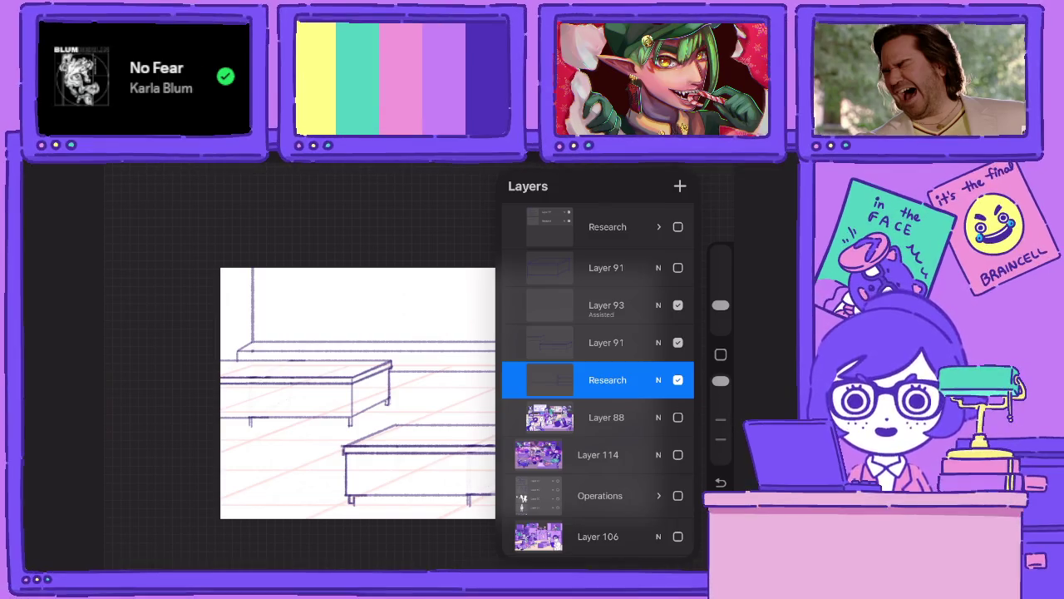
# Make Layer 88's coloured office artwork visible as a reference for sketching.
pyautogui.click(678, 417)
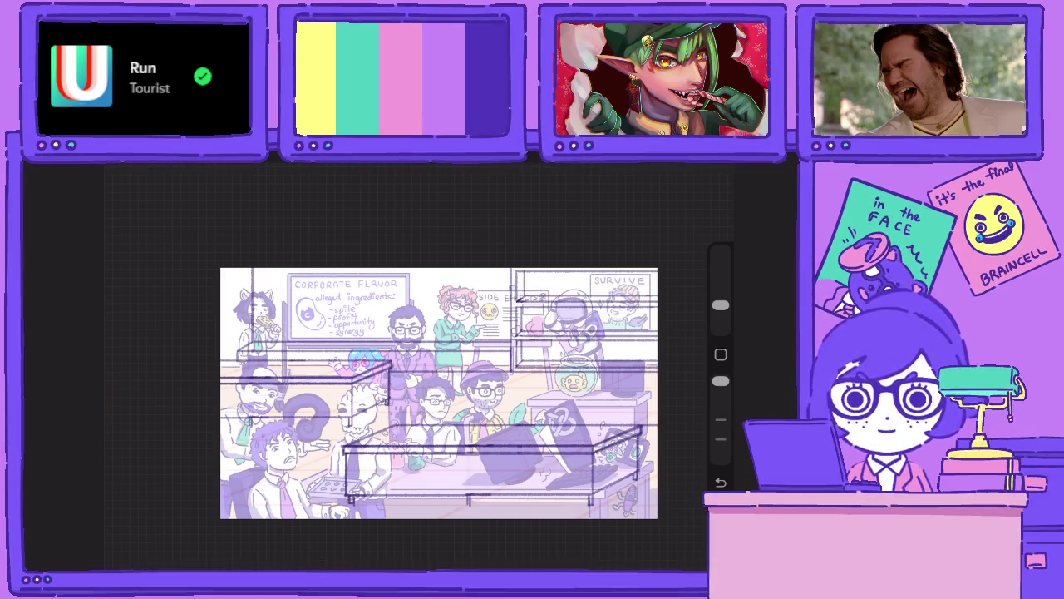
# Zoom the canvas in and out to review the purple outlines over the faded artwork.
pyautogui.scroll(3, 432, 387)
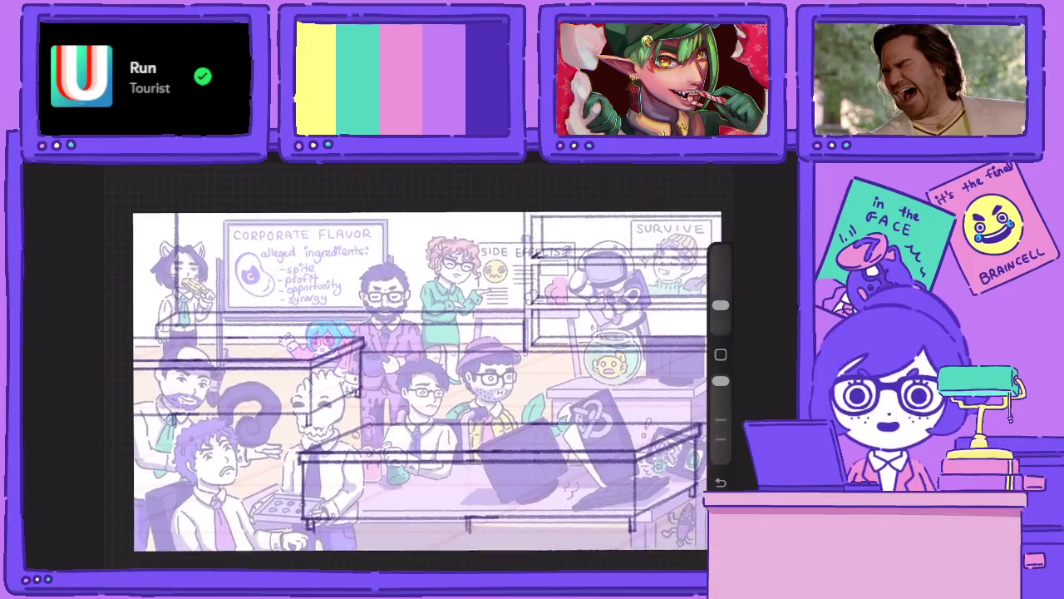
pyautogui.scroll(-2, 428, 383)
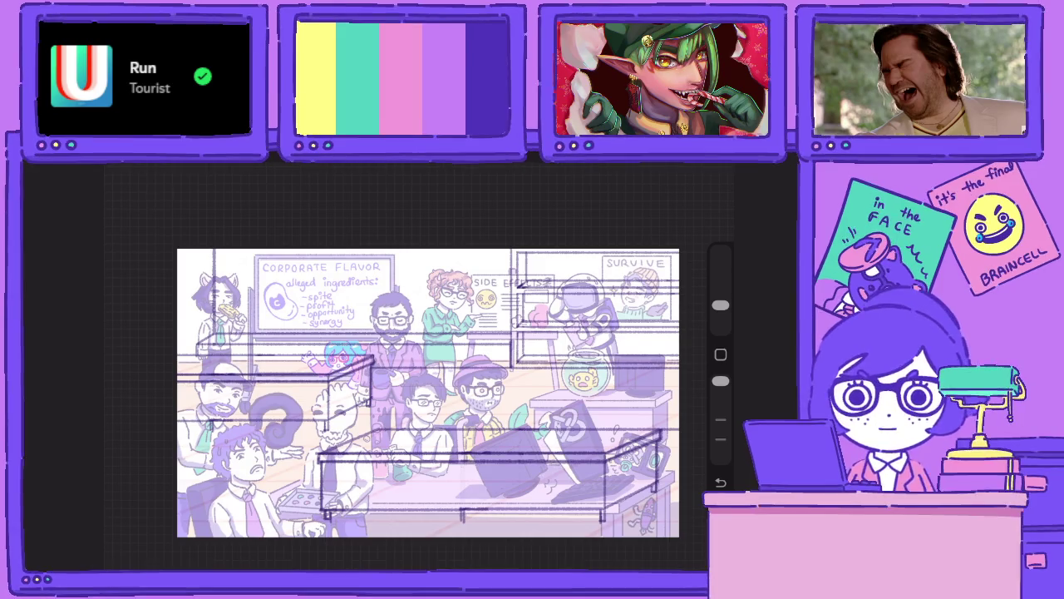
# Hide Layer 88's coloured artwork so only the purple line art shows.
pyautogui.press('l')
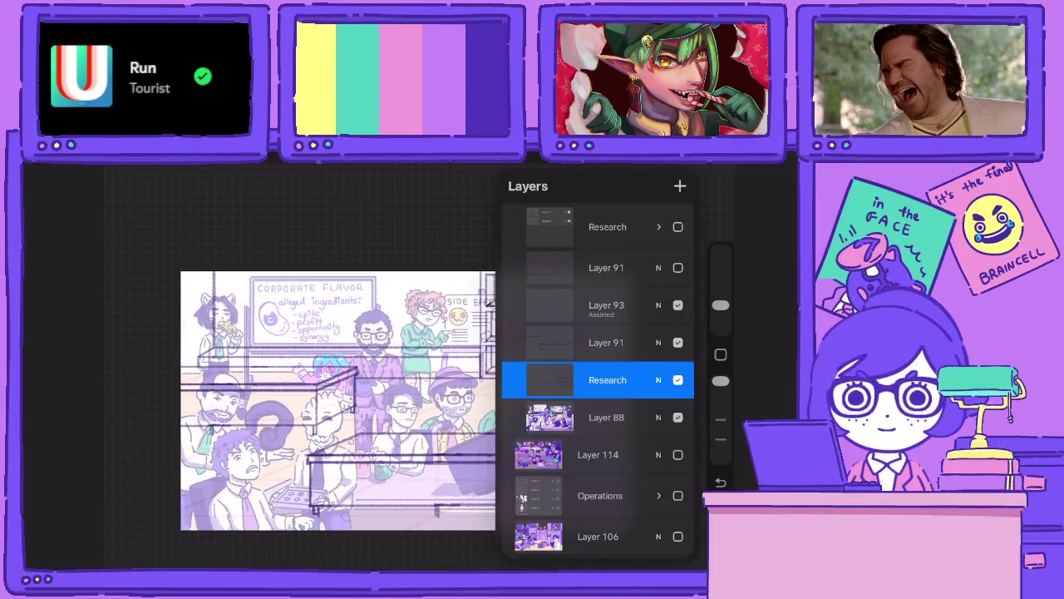
pyautogui.scroll(3, 338, 399)
pyautogui.scroll(2, 337, 399)
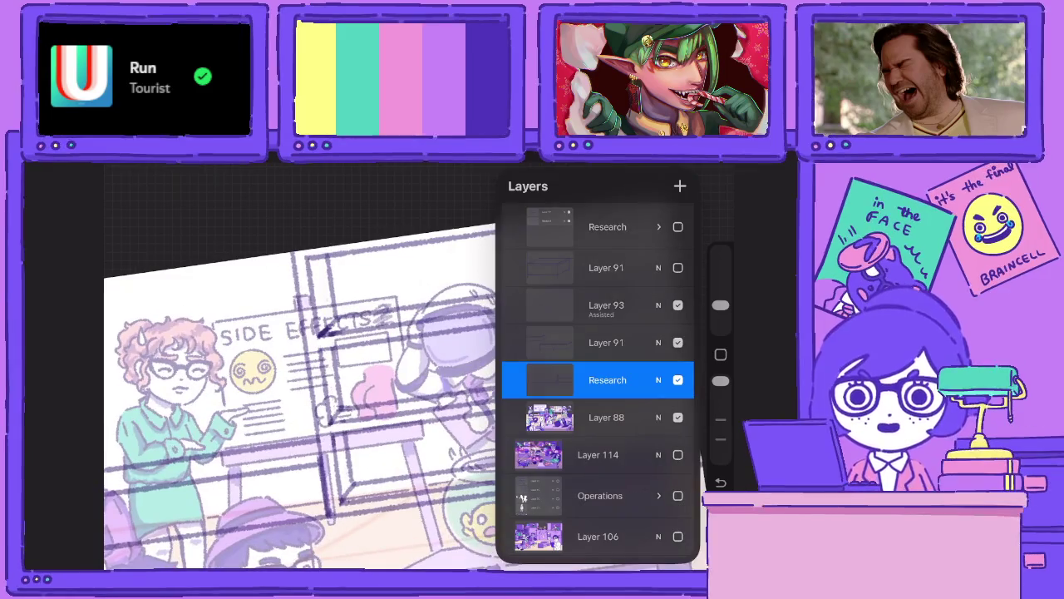
pyautogui.click(682, 169)
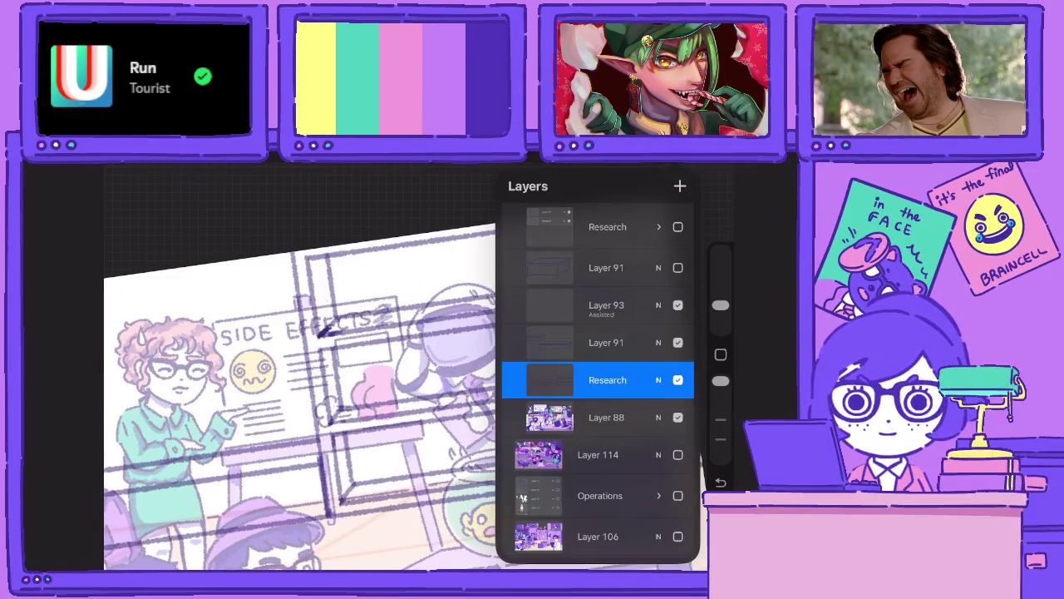
pyautogui.click(677, 416)
pyautogui.scroll(-3, 399, 374)
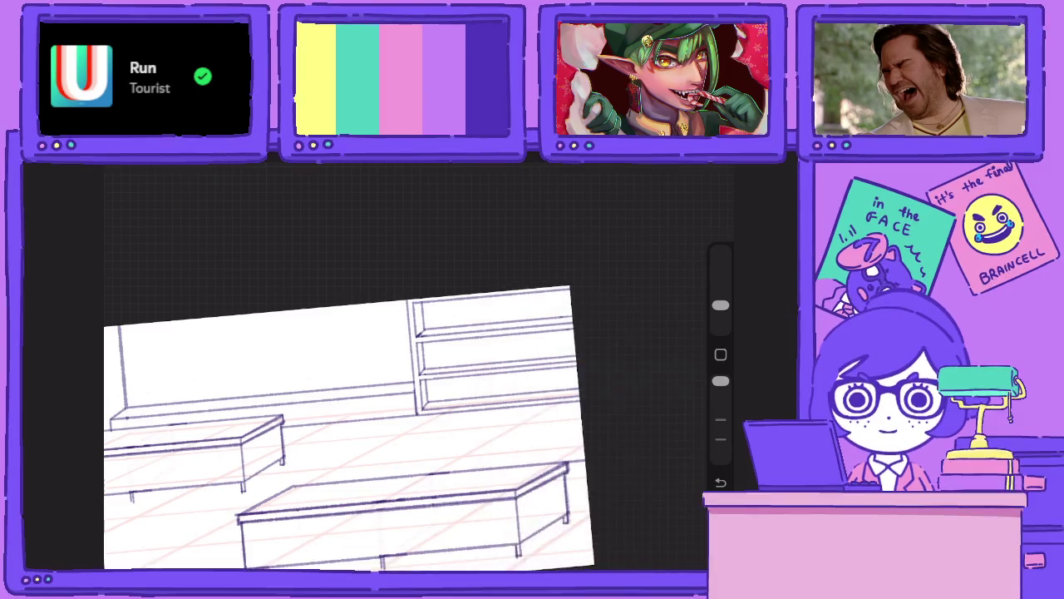
pyautogui.scroll(-3, 462, 372)
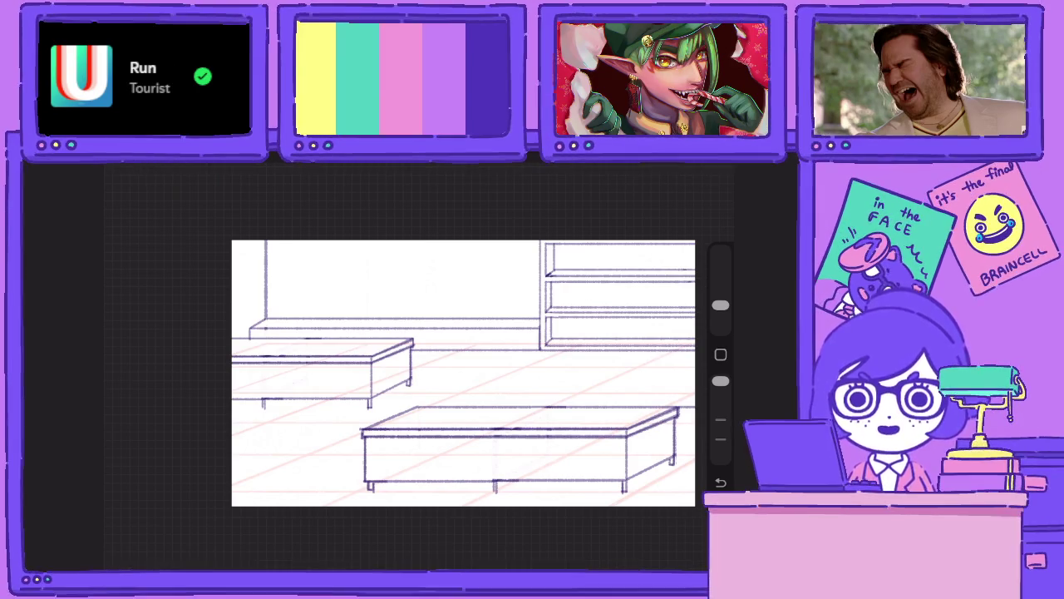
# Merge Layer 91 down into Research and make Layer 93 the active layer.
pyautogui.scroll(2, 463, 373)
pyautogui.scroll(1, 463, 372)
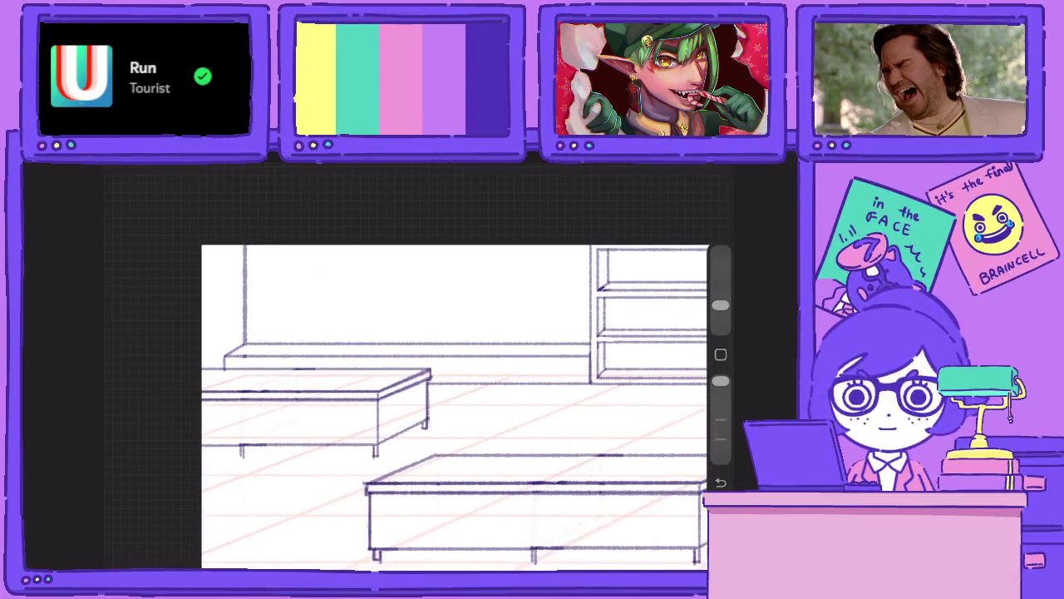
pyautogui.scroll(1, 424, 407)
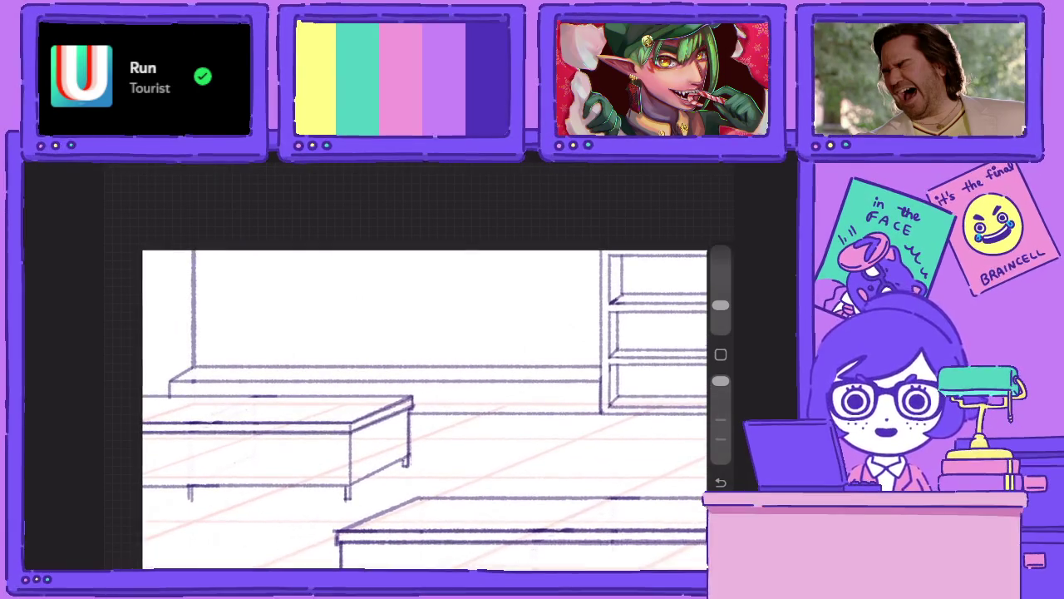
pyautogui.click(690, 171)
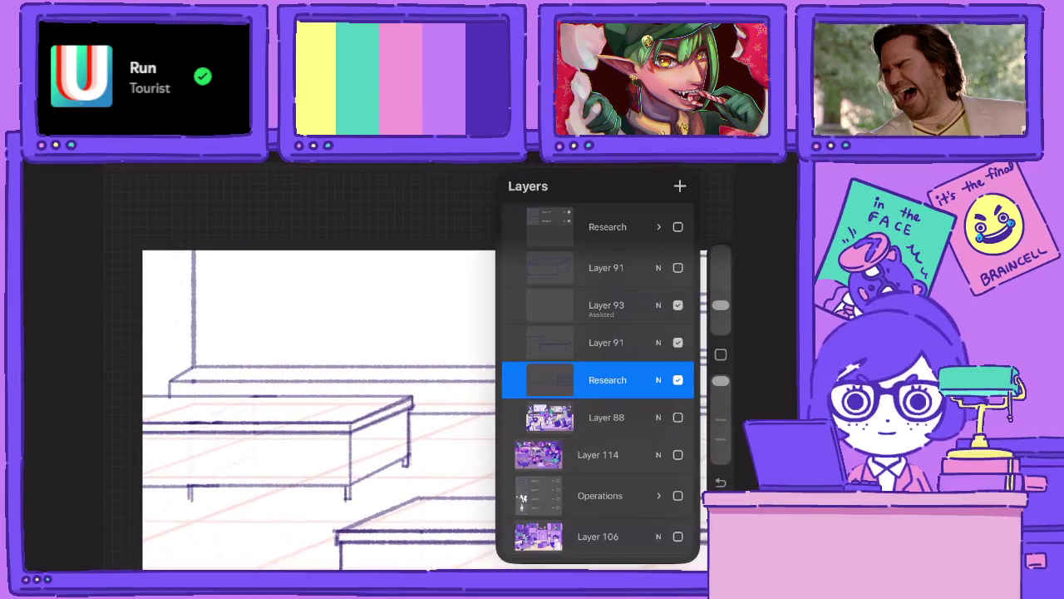
pyautogui.click(606, 341)
pyautogui.click(431, 439)
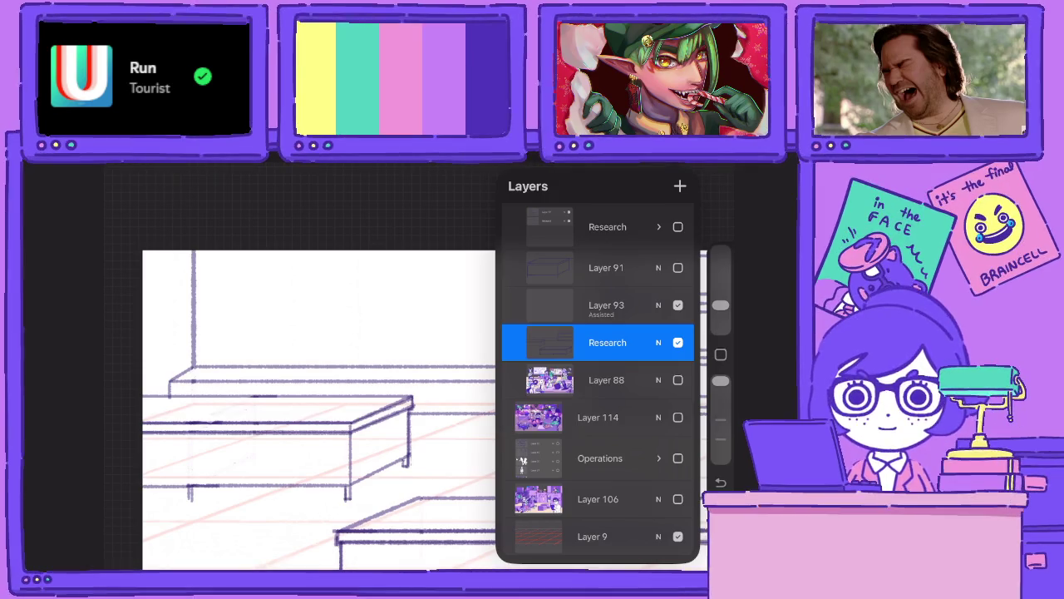
pyautogui.click(607, 305)
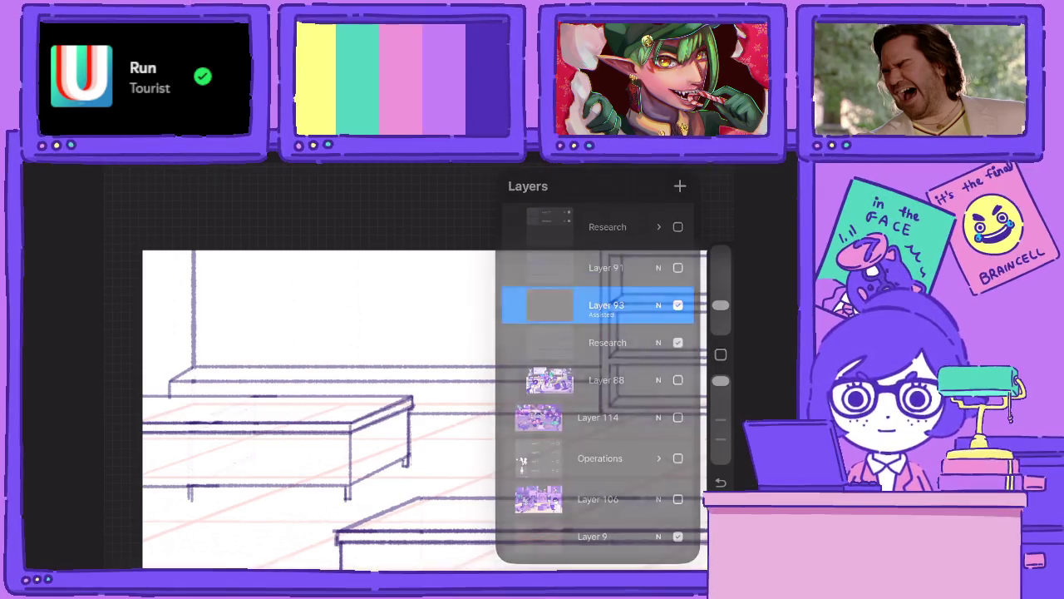
# Sketch two picture frame outlines on the back wall, adjusting brush opacity.
pyautogui.moveTo(720, 381); pyautogui.dragTo(720, 420)
pyautogui.moveTo(582, 264)
pyautogui.mouseDown()
pyautogui.moveTo(582, 329)
pyautogui.moveTo(464, 328)
pyautogui.moveTo(464, 263)
pyautogui.moveTo(583, 261)
pyautogui.mouseUp()
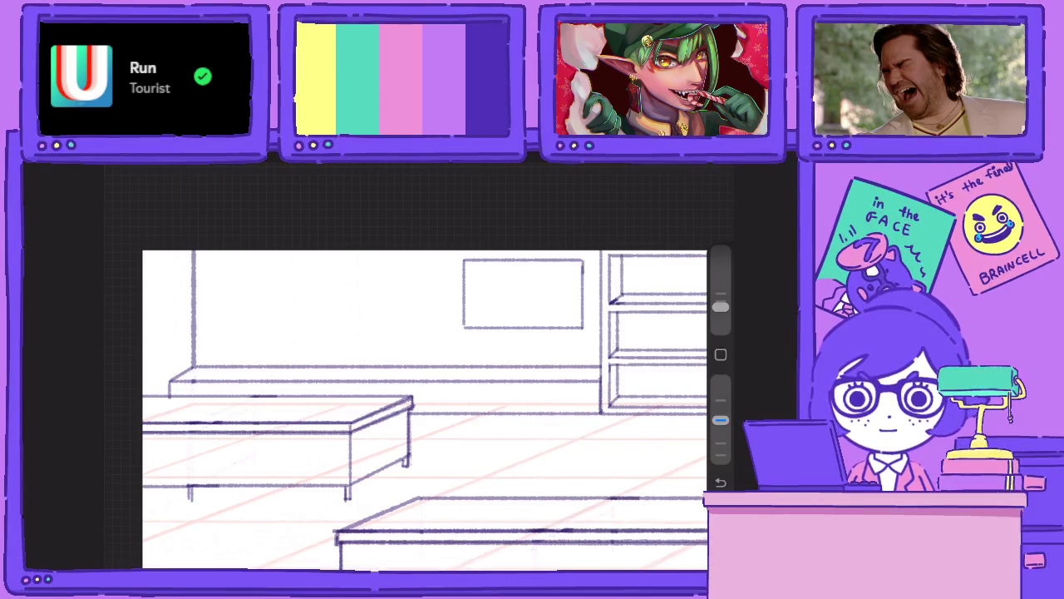
pyautogui.moveTo(366, 300)
pyautogui.mouseDown()
pyautogui.moveTo(450, 299)
pyautogui.moveTo(368, 356)
pyautogui.moveTo(469, 356)
pyautogui.moveTo(469, 299)
pyautogui.moveTo(361, 299)
pyautogui.mouseUp()
pyautogui.moveTo(210, 259)
pyautogui.mouseDown()
pyautogui.moveTo(210, 358)
pyautogui.moveTo(274, 358)
pyautogui.moveTo(273, 260)
pyautogui.moveTo(208, 256)
pyautogui.mouseUp()
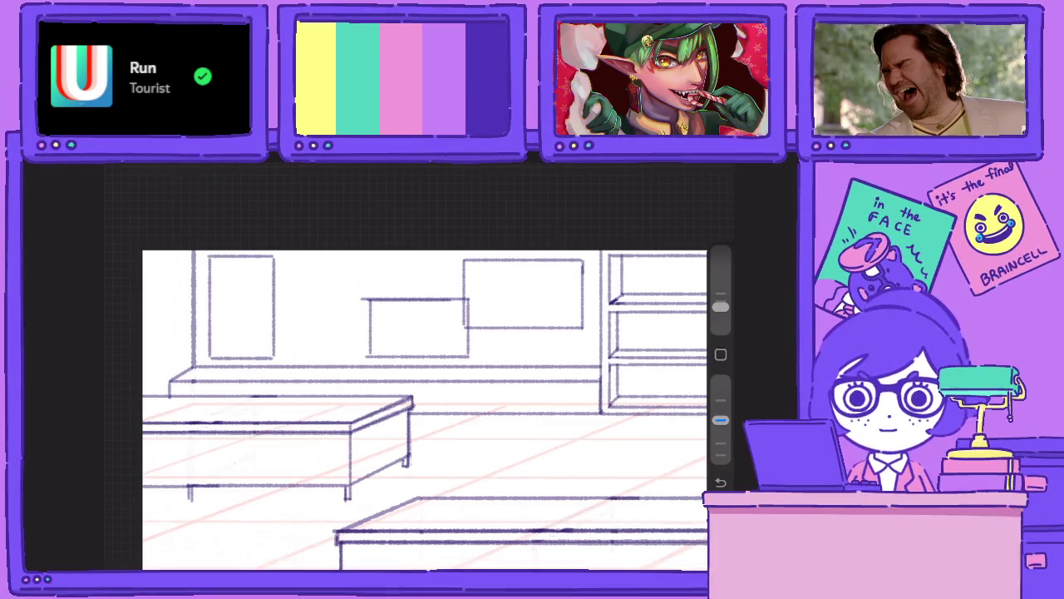
pyautogui.moveTo(720, 420); pyautogui.dragTo(720, 381)
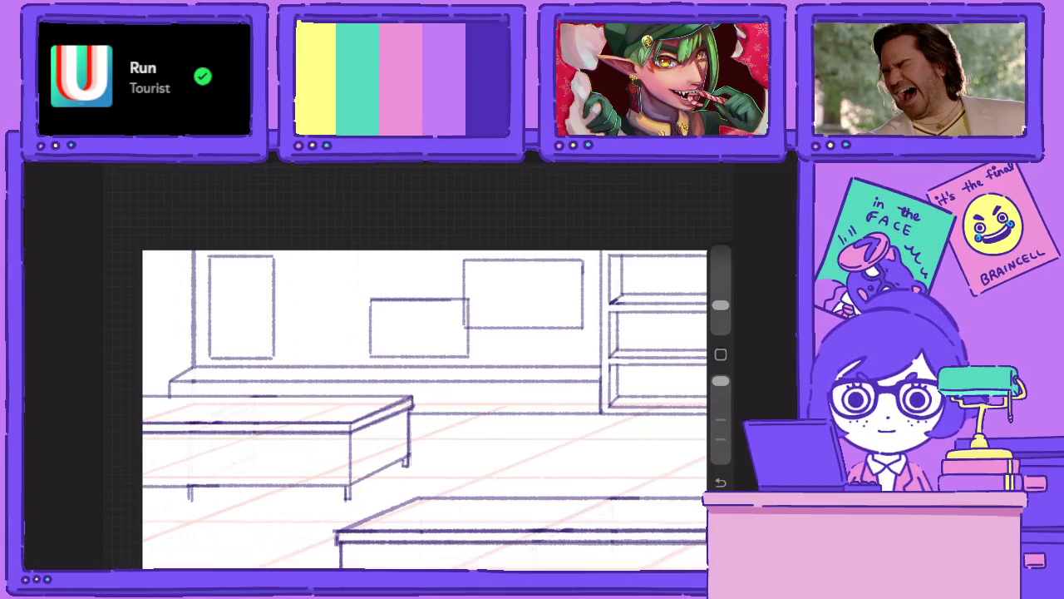
pyautogui.moveTo(720, 381); pyautogui.dragTo(720, 420)
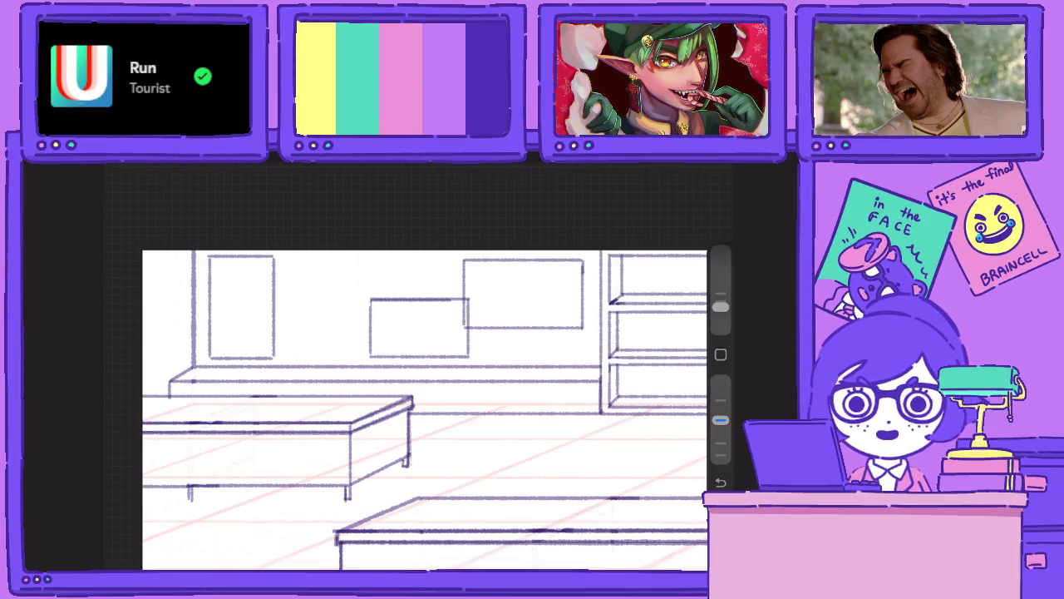
pyautogui.moveTo(720, 420); pyautogui.dragTo(719, 381)
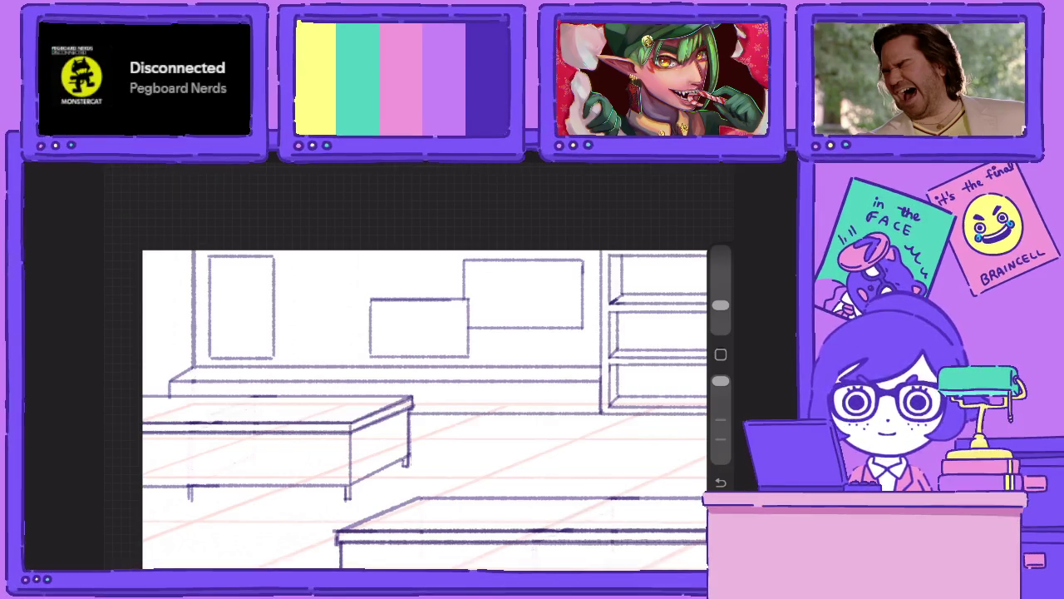
pyautogui.moveTo(720, 381); pyautogui.dragTo(720, 420)
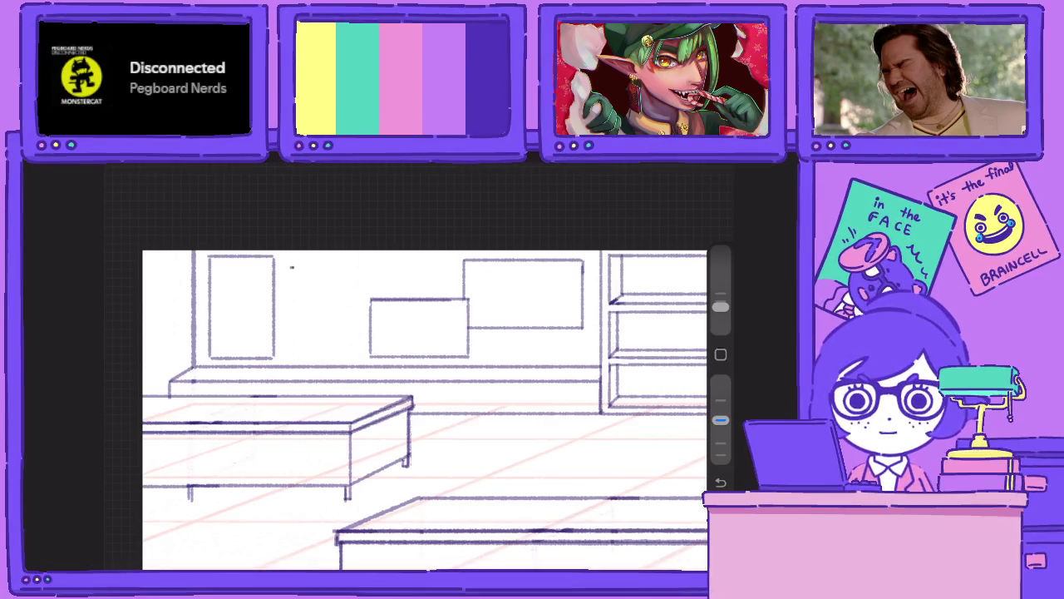
# Add more overlapping wall frames, redrawing the small lower frame.
pyautogui.moveTo(291, 267)
pyautogui.mouseDown()
pyautogui.moveTo(341, 267)
pyautogui.moveTo(342, 314)
pyautogui.mouseUp()
pyautogui.scroll(3, 424, 407)
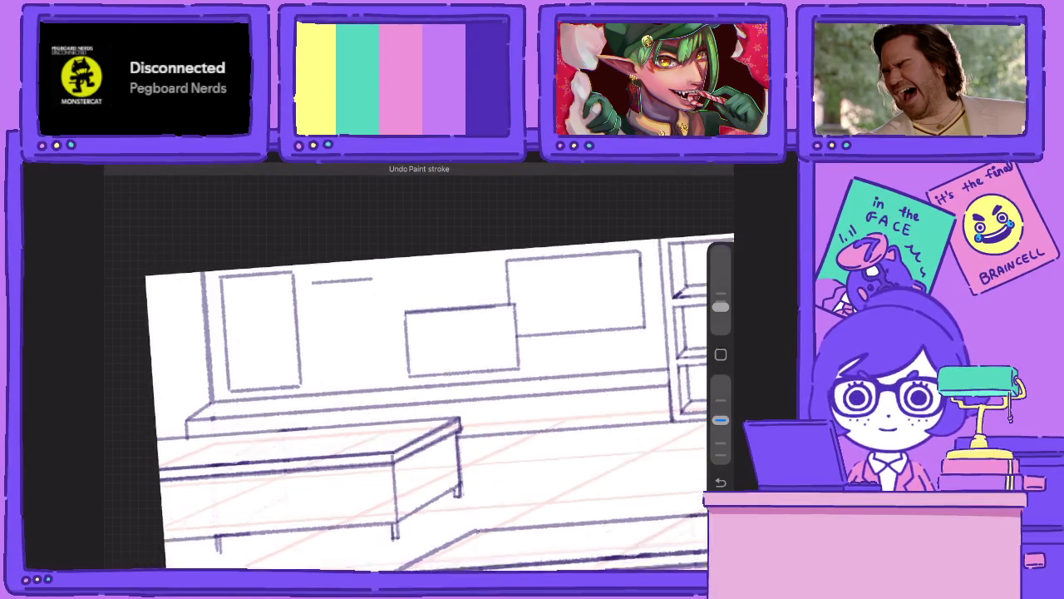
pyautogui.moveTo(374, 337)
pyautogui.mouseDown()
pyautogui.moveTo(470, 326)
pyautogui.moveTo(463, 278)
pyautogui.moveTo(405, 285)
pyautogui.mouseUp()
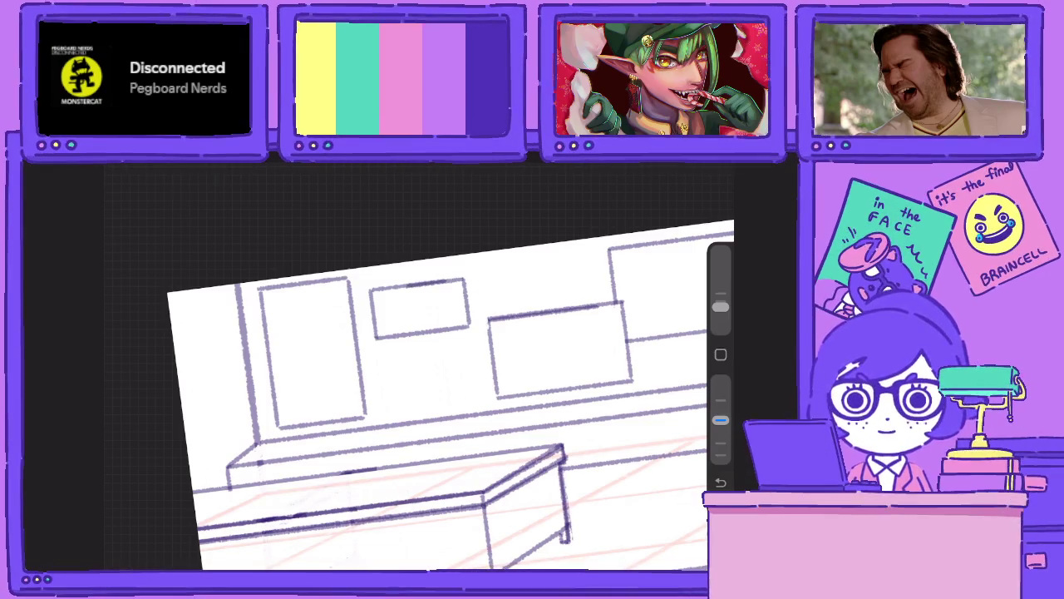
pyautogui.scroll(-2, 416, 408)
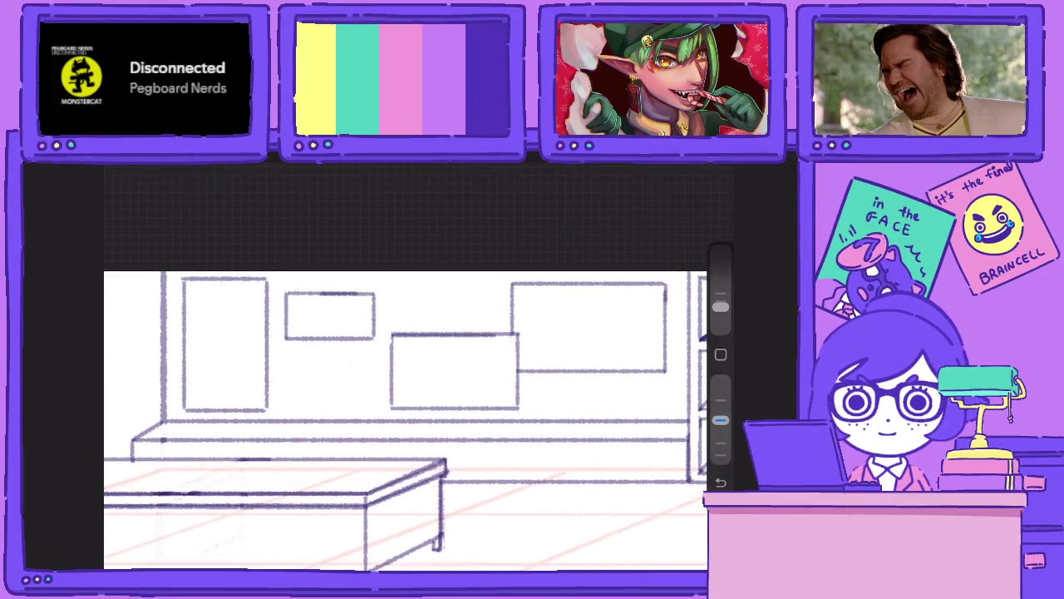
pyautogui.moveTo(389, 356)
pyautogui.mouseDown()
pyautogui.moveTo(344, 355)
pyautogui.moveTo(336, 414)
pyautogui.moveTo(392, 414)
pyautogui.mouseUp()
pyautogui.hotkey('ctrl', 'z')
pyautogui.hotkey('ctrl', 'z')
pyautogui.hotkey('ctrl', 'z')
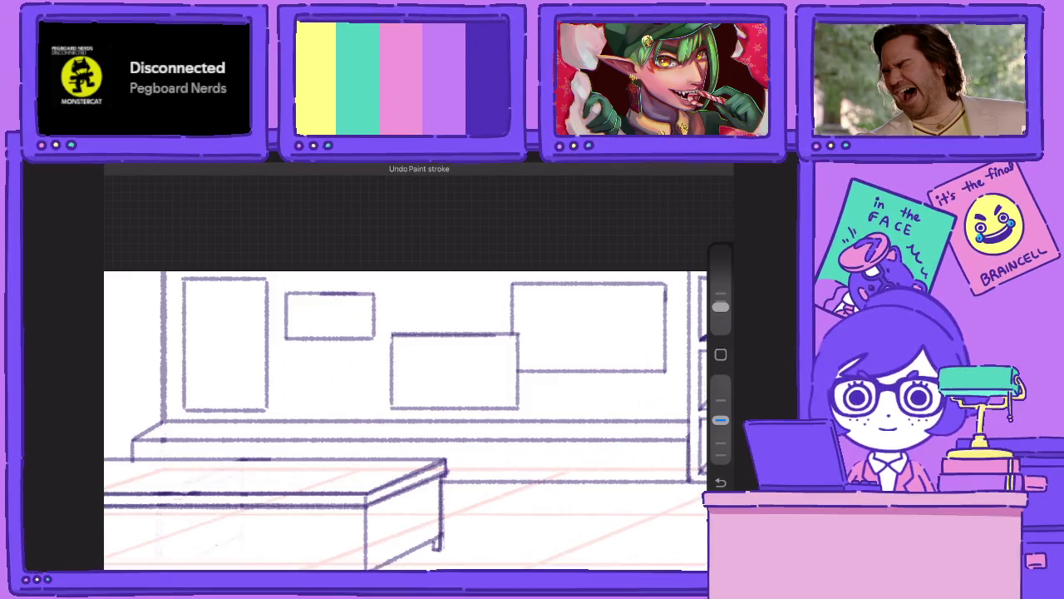
pyautogui.moveTo(390, 365)
pyautogui.mouseDown()
pyautogui.moveTo(331, 366)
pyautogui.moveTo(332, 420)
pyautogui.mouseUp()
pyautogui.hotkey('ctrl', 'z')
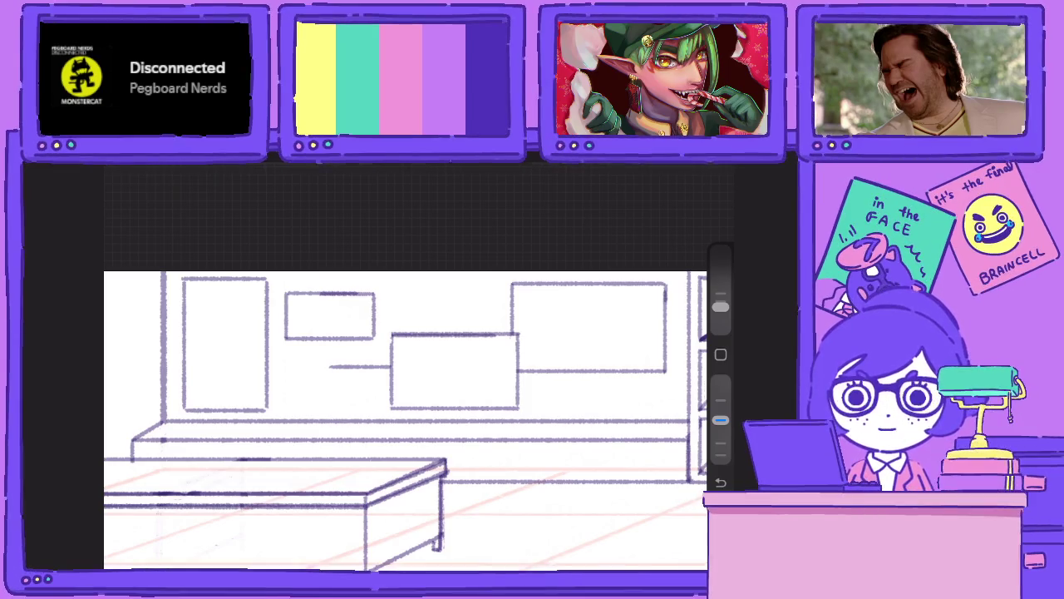
pyautogui.moveTo(328, 367); pyautogui.dragTo(328, 413)
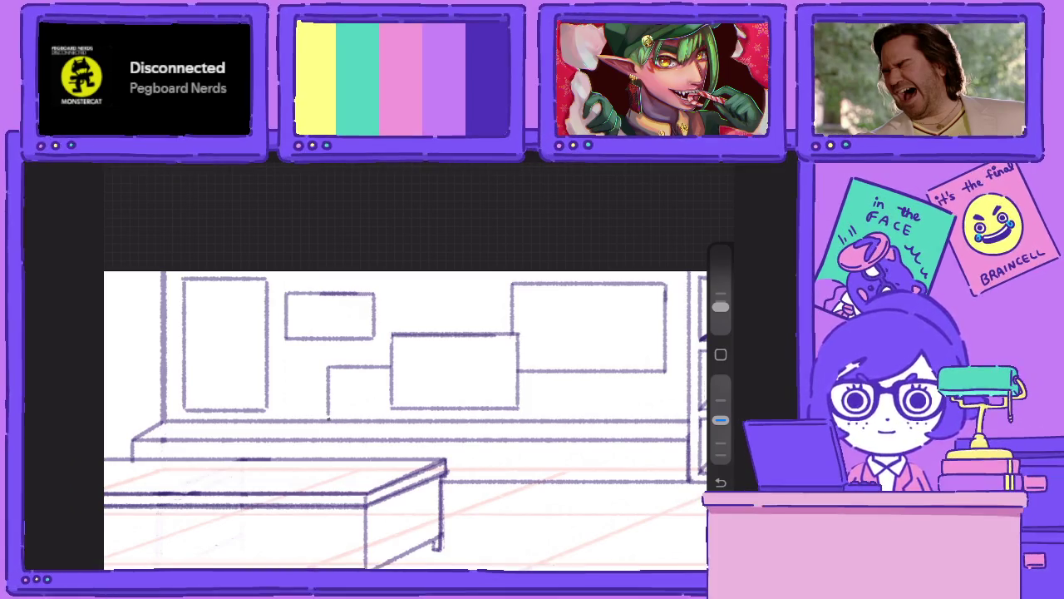
pyautogui.moveTo(402, 409)
pyautogui.mouseDown()
pyautogui.moveTo(402, 419)
pyautogui.moveTo(333, 429)
pyautogui.mouseUp()
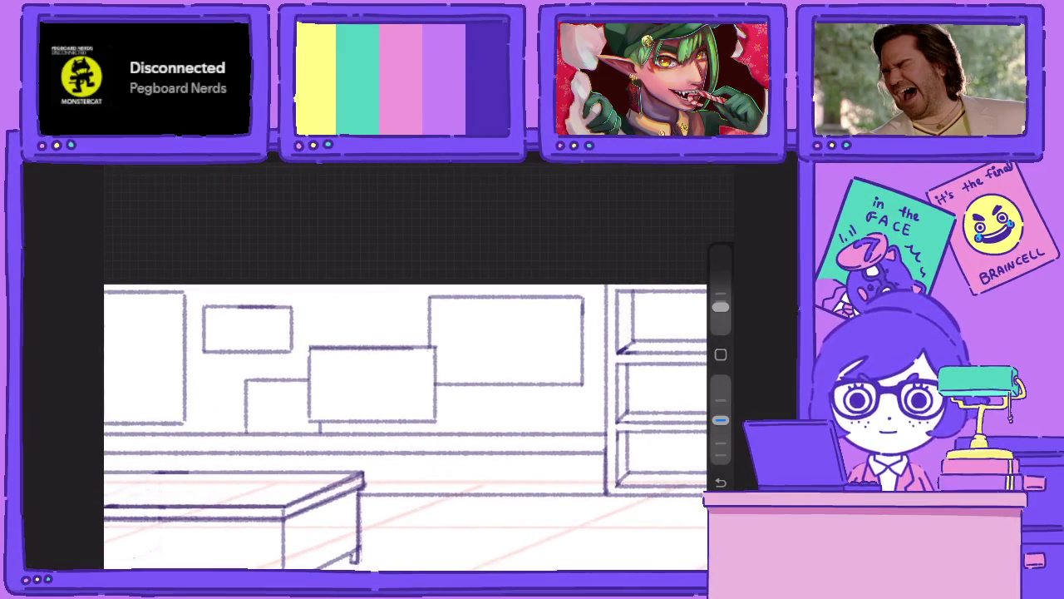
pyautogui.moveTo(595, 341)
pyautogui.mouseDown()
pyautogui.moveTo(509, 341)
pyautogui.moveTo(510, 424)
pyautogui.moveTo(600, 425)
pyautogui.moveTo(599, 343)
pyautogui.moveTo(580, 386)
pyautogui.mouseUp()
# Erase the stray mark on the wall frame and trim the end of the ledge line.
pyautogui.press('e')
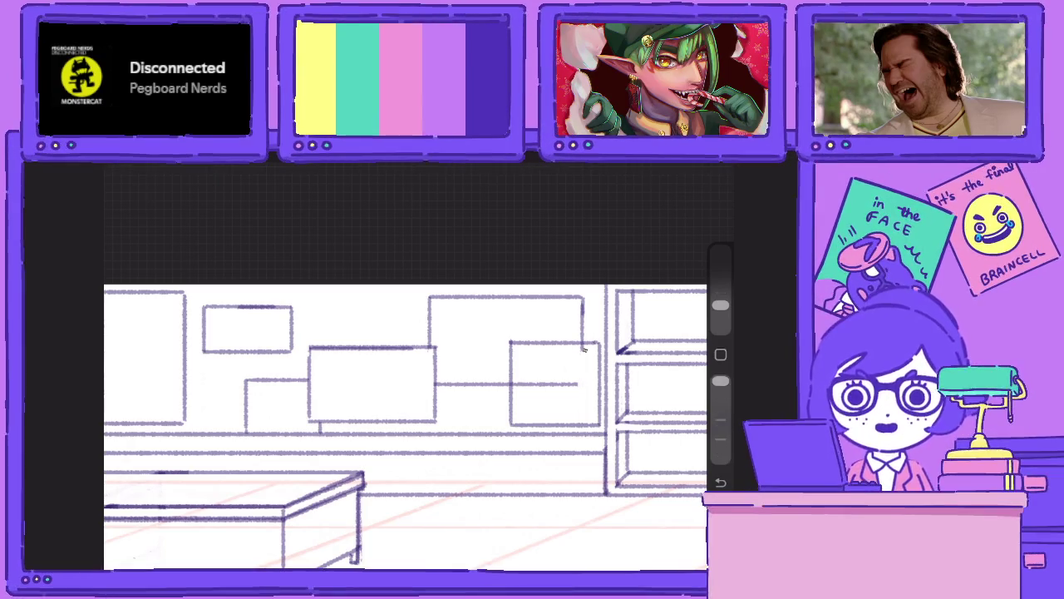
pyautogui.moveTo(584, 346)
pyautogui.mouseDown()
pyautogui.moveTo(565, 384)
pyautogui.moveTo(529, 384)
pyautogui.mouseUp()
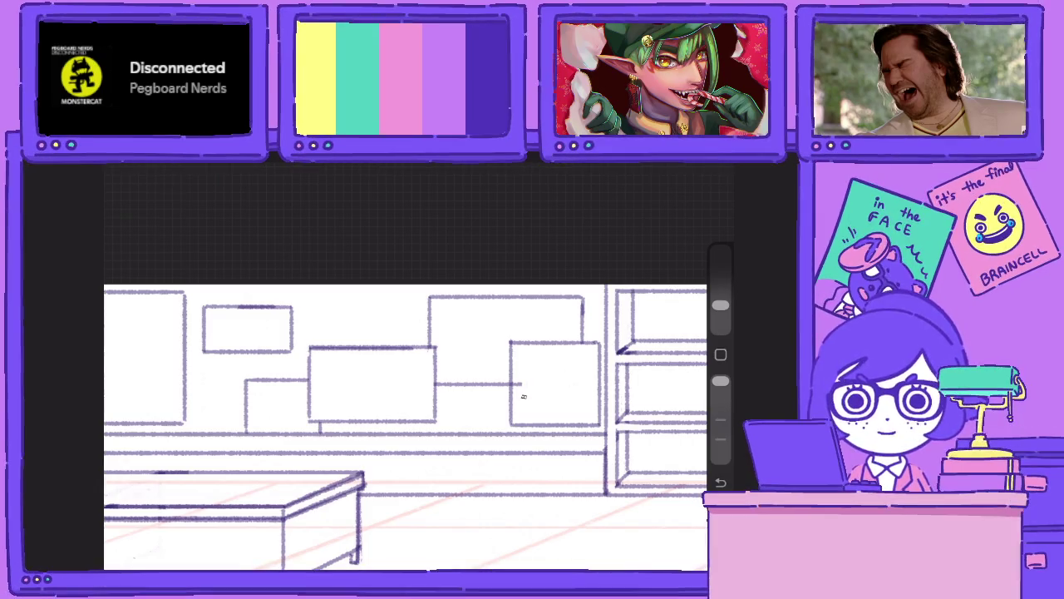
pyautogui.moveTo(523, 384); pyautogui.dragTo(515, 384)
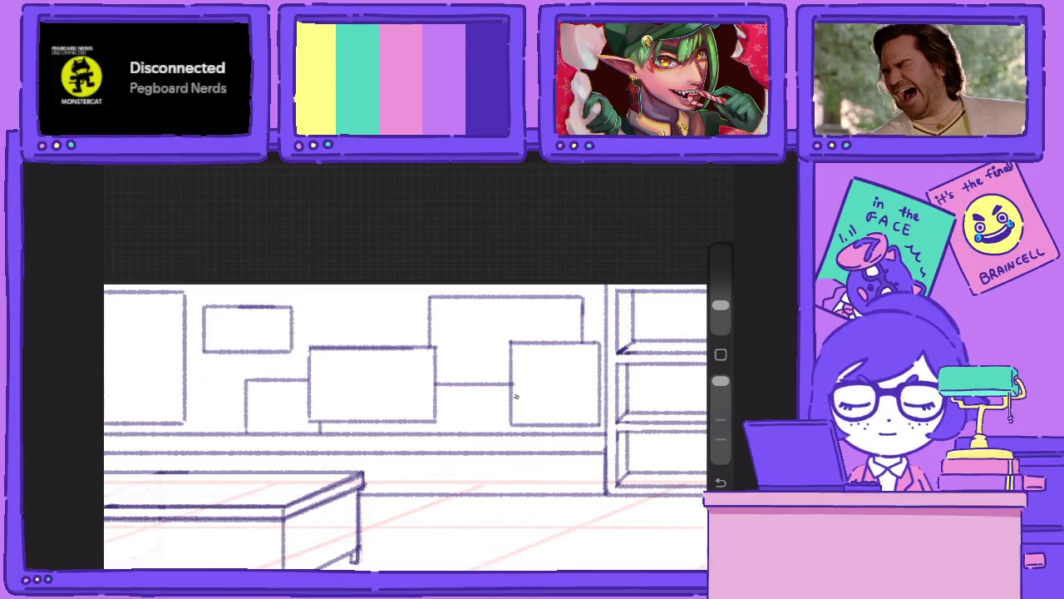
pyautogui.moveTo(720, 381); pyautogui.dragTo(719, 420)
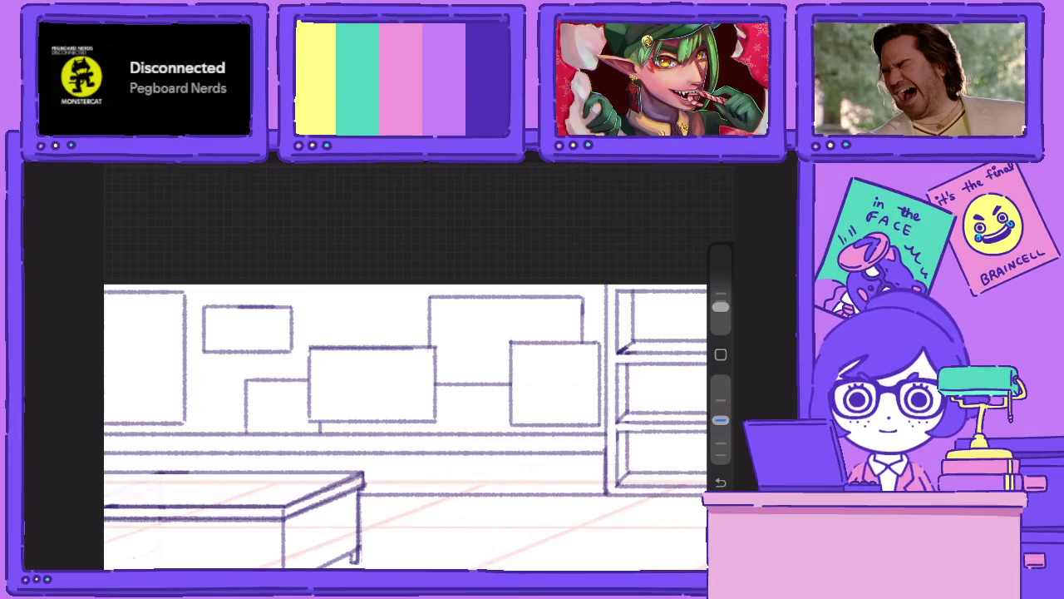
pyautogui.scroll(-2, 406, 424)
pyautogui.scroll(-2, 499, 399)
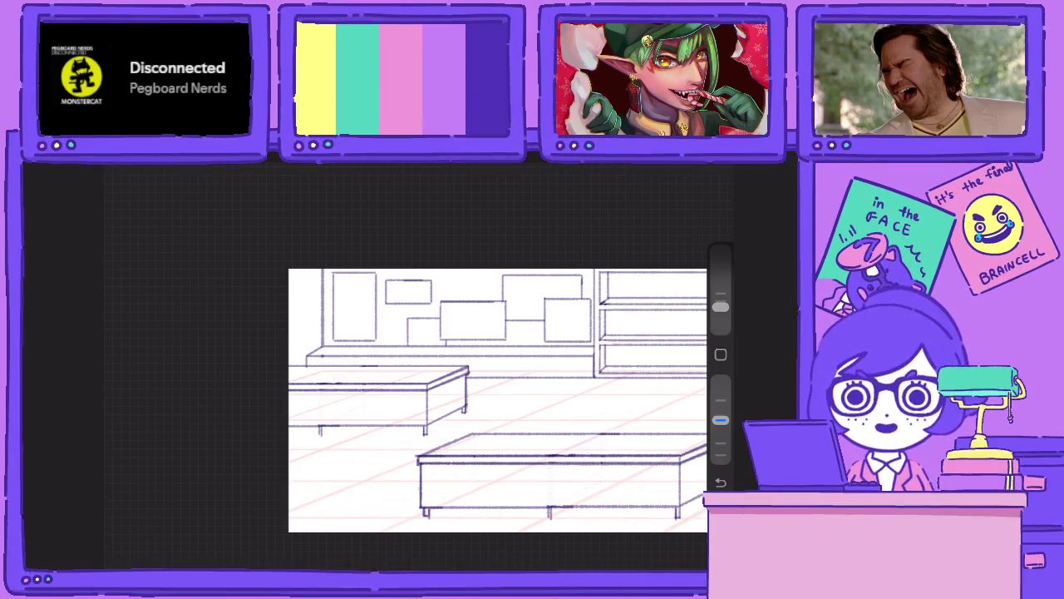
pyautogui.scroll(3, 499, 399)
pyautogui.scroll(3, 499, 399)
# Merge Layer 93 into Research and add a new Layer 92 with drawing assist.
pyautogui.scroll(2, 499, 399)
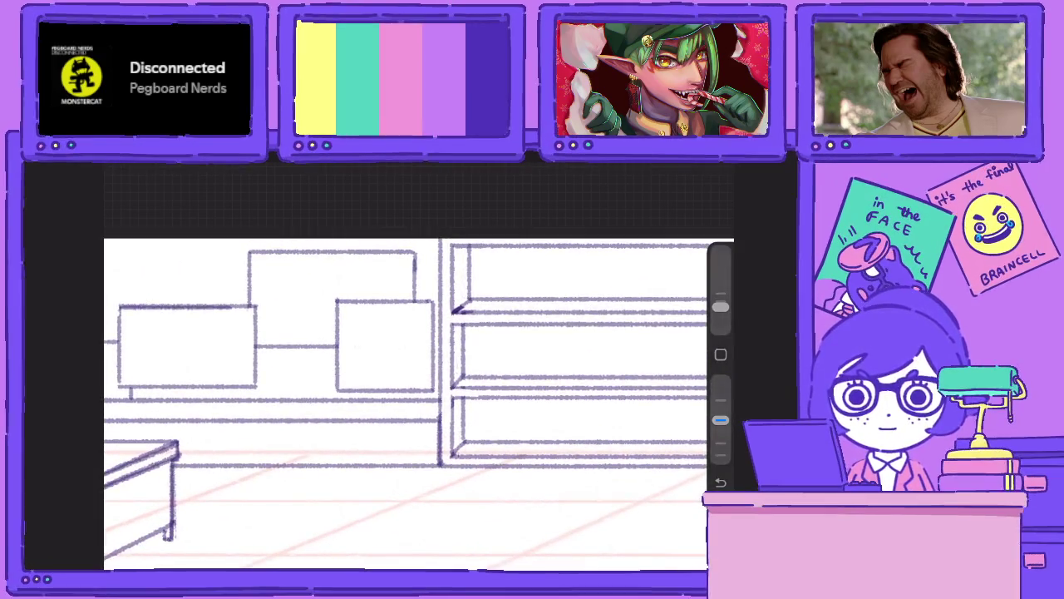
pyautogui.click(606, 380)
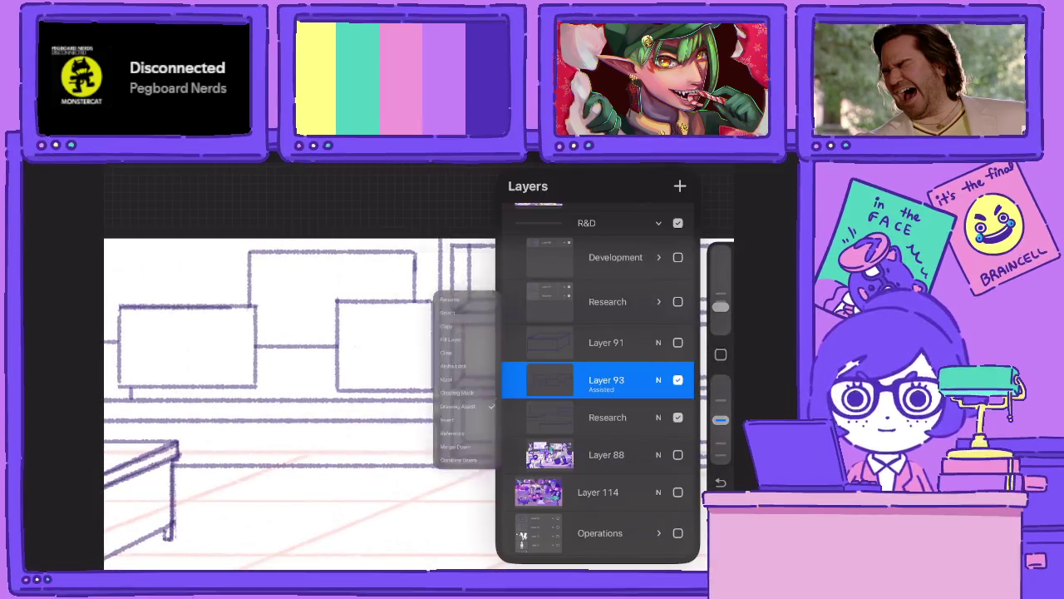
pyautogui.click(430, 481)
pyautogui.click(680, 187)
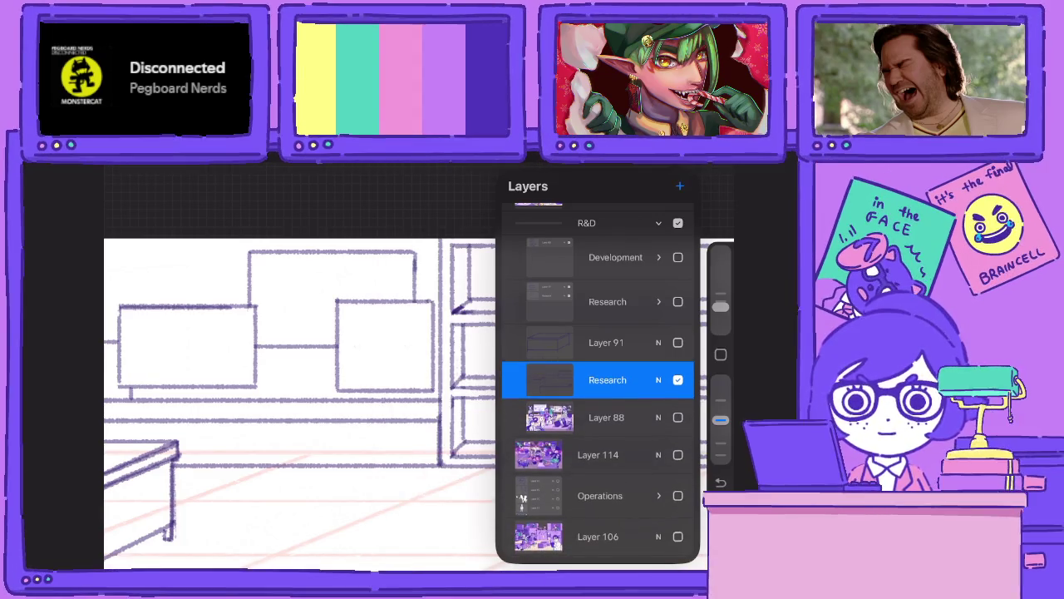
pyautogui.click(606, 380)
pyautogui.click(249, 374)
# Retrace the top shelf edges, redoing an overshooting line.
pyautogui.scroll(2, 374, 399)
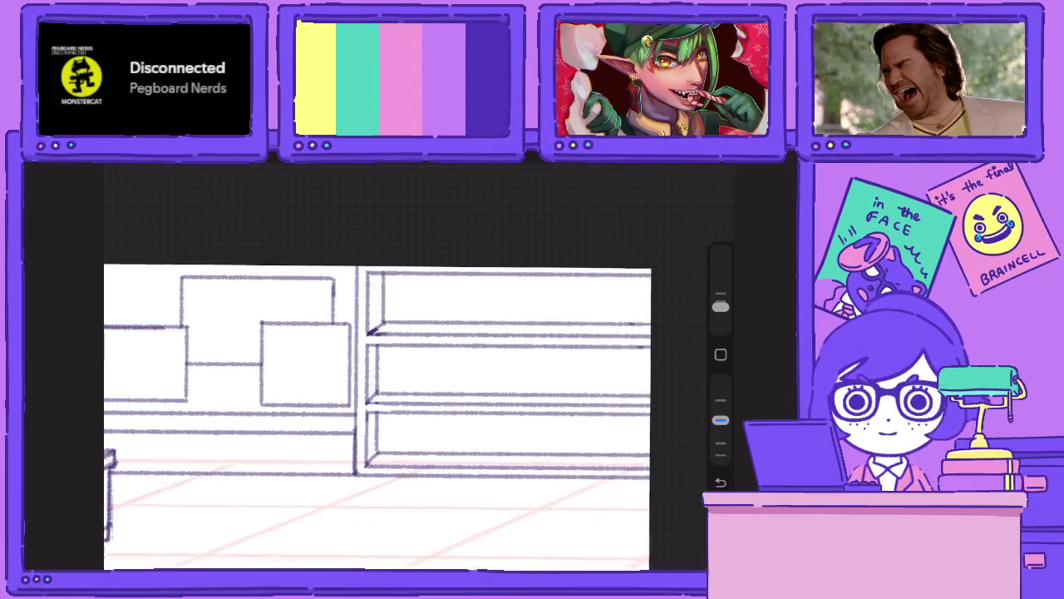
pyautogui.moveTo(325, 326)
pyautogui.mouseDown()
pyautogui.moveTo(325, 291)
pyautogui.moveTo(632, 292)
pyautogui.mouseUp()
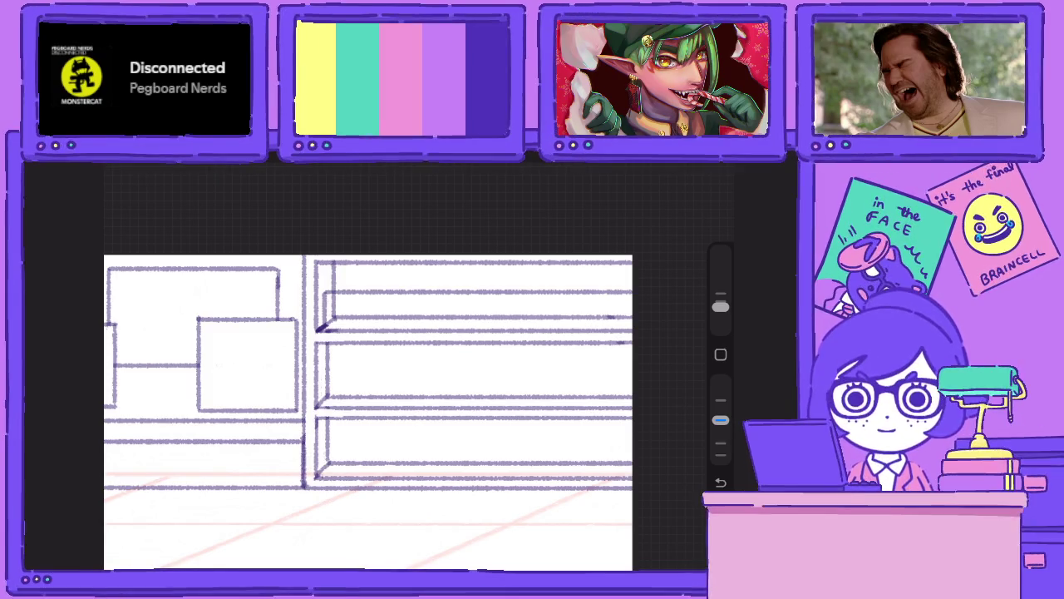
pyautogui.hotkey('ctrl', 'z')
pyautogui.moveTo(324, 296)
pyautogui.mouseDown()
pyautogui.moveTo(324, 285)
pyautogui.moveTo(632, 284)
pyautogui.mouseUp()
pyautogui.moveTo(326, 325); pyautogui.dragTo(632, 325)
pyautogui.moveTo(720, 419); pyautogui.dragTo(720, 381)
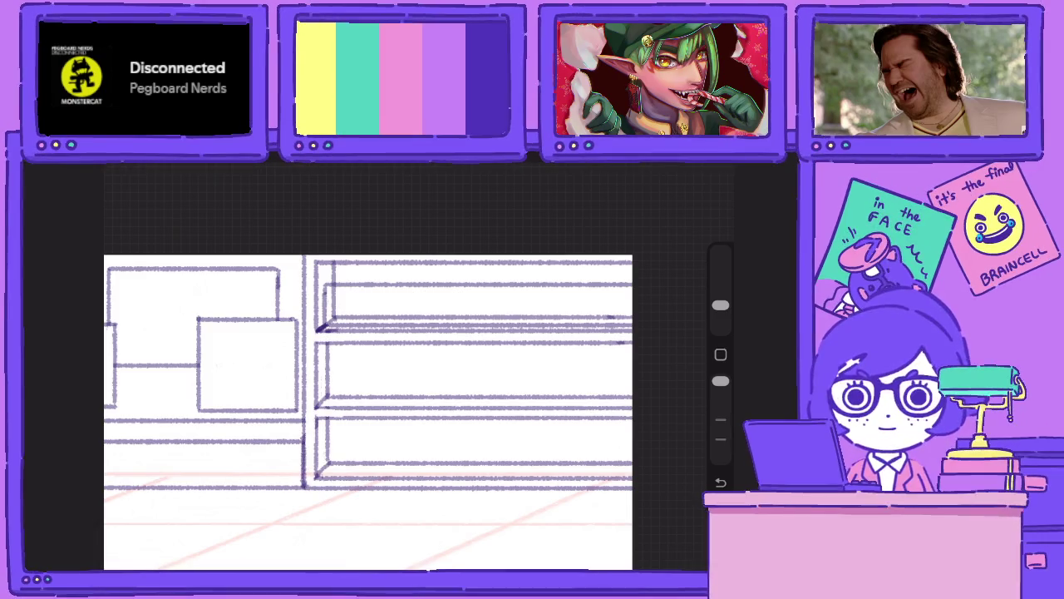
# Switch to the Research layer, tilt the view over the shelves and lower tool opacity.
pyautogui.click(699, 170)
pyautogui.click(594, 411)
pyautogui.click(699, 170)
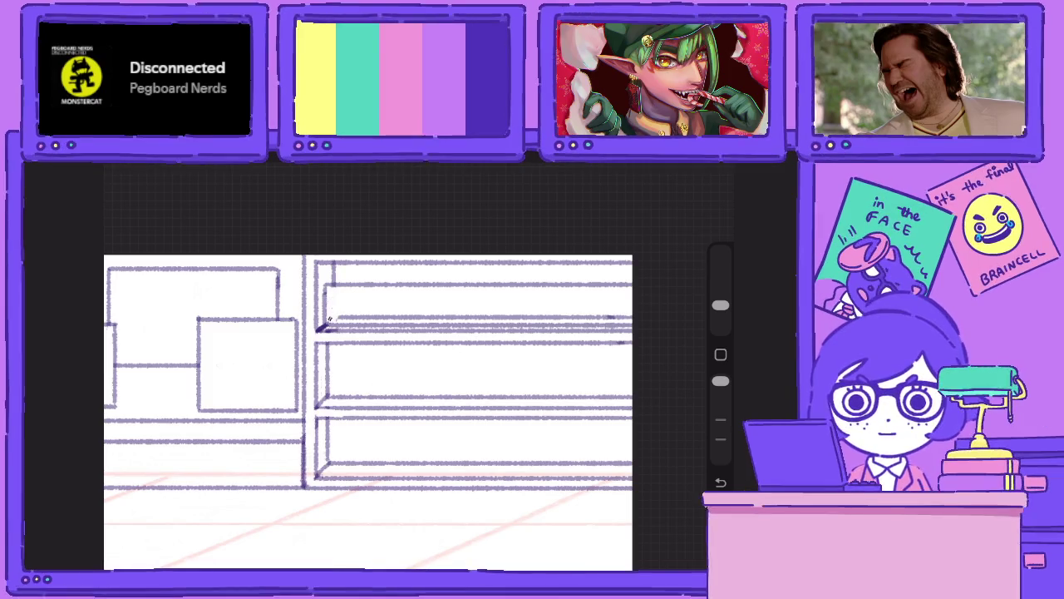
pyautogui.moveTo(366, 374)
pyautogui.mouseDown()
pyautogui.moveTo(357, 308)
pyautogui.moveTo(605, 396)
pyautogui.mouseUp()
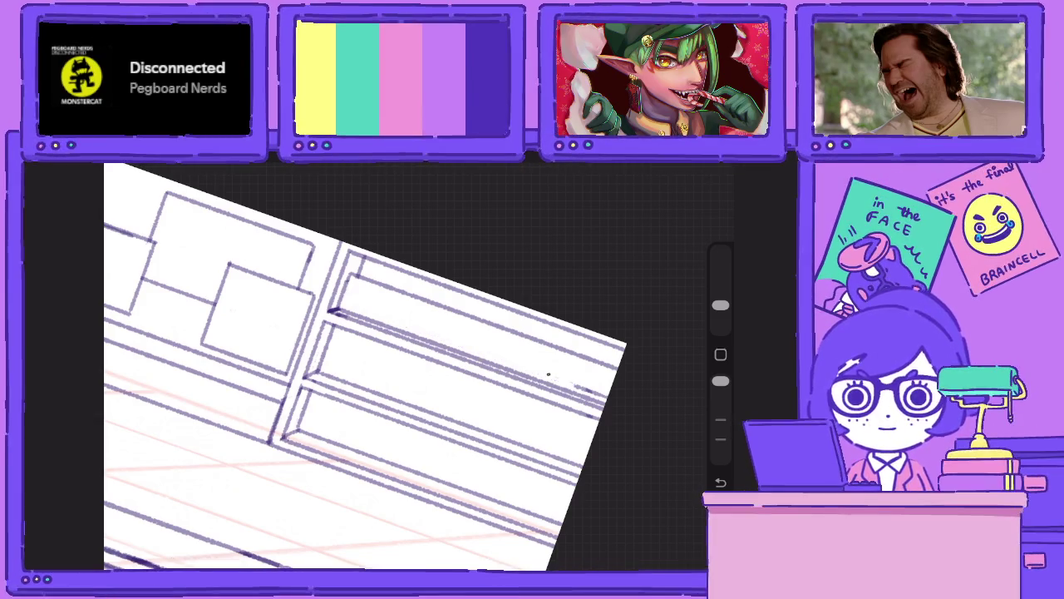
pyautogui.moveTo(366, 349); pyautogui.dragTo(382, 449)
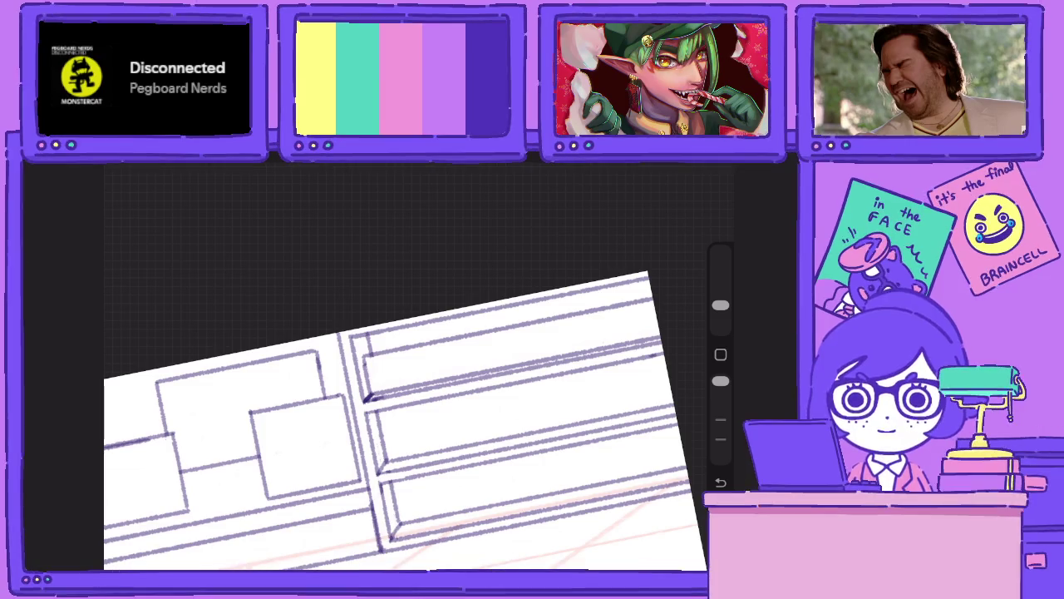
pyautogui.moveTo(720, 381); pyautogui.dragTo(720, 420)
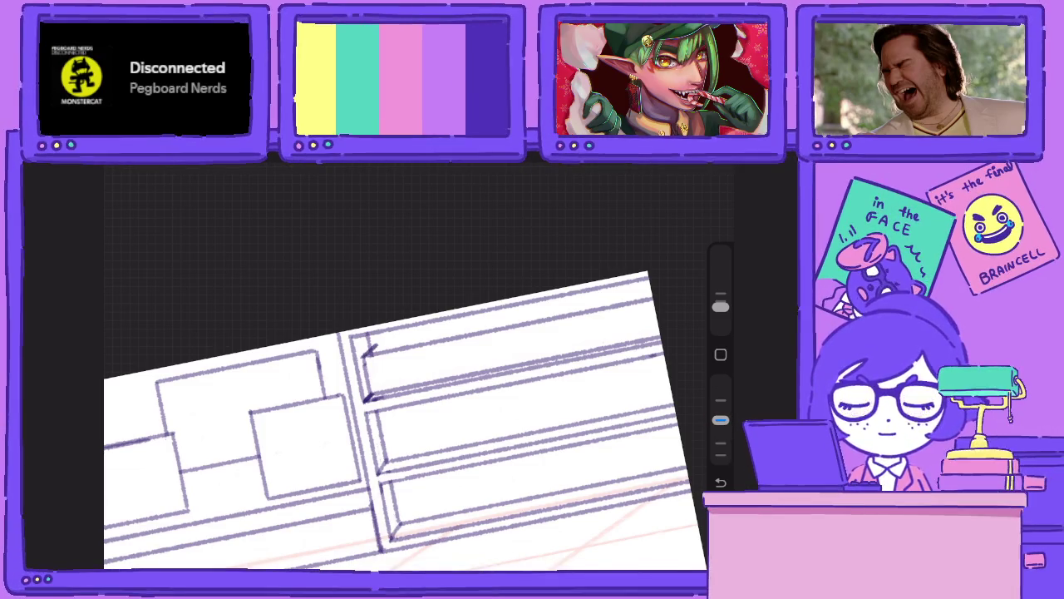
pyautogui.click(680, 166)
pyautogui.click(606, 379)
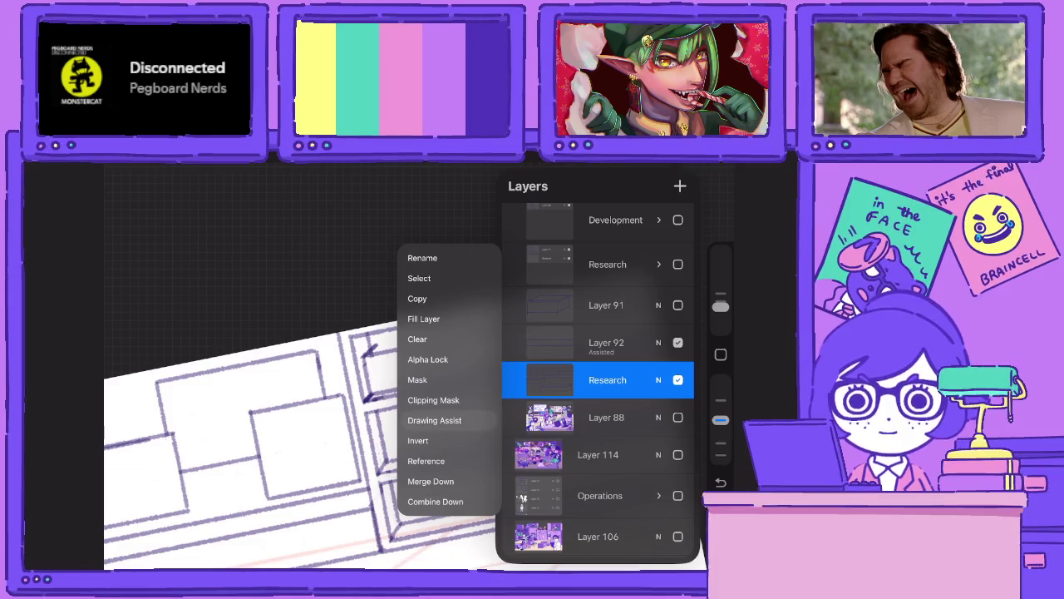
# Undo two stray shelf strokes and turn on drawing assist for Research.
pyautogui.click(680, 166)
pyautogui.moveTo(393, 344); pyautogui.dragTo(647, 289)
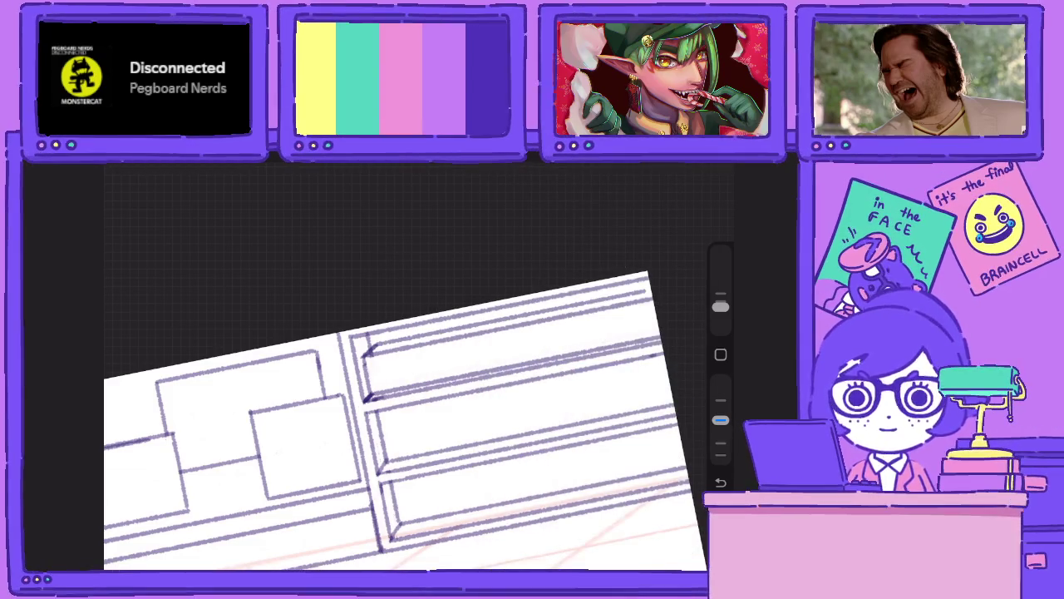
pyautogui.hotkey('ctrl', 'z')
pyautogui.hotkey('ctrl', 'z')
pyautogui.hotkey('ctrl', 'z')
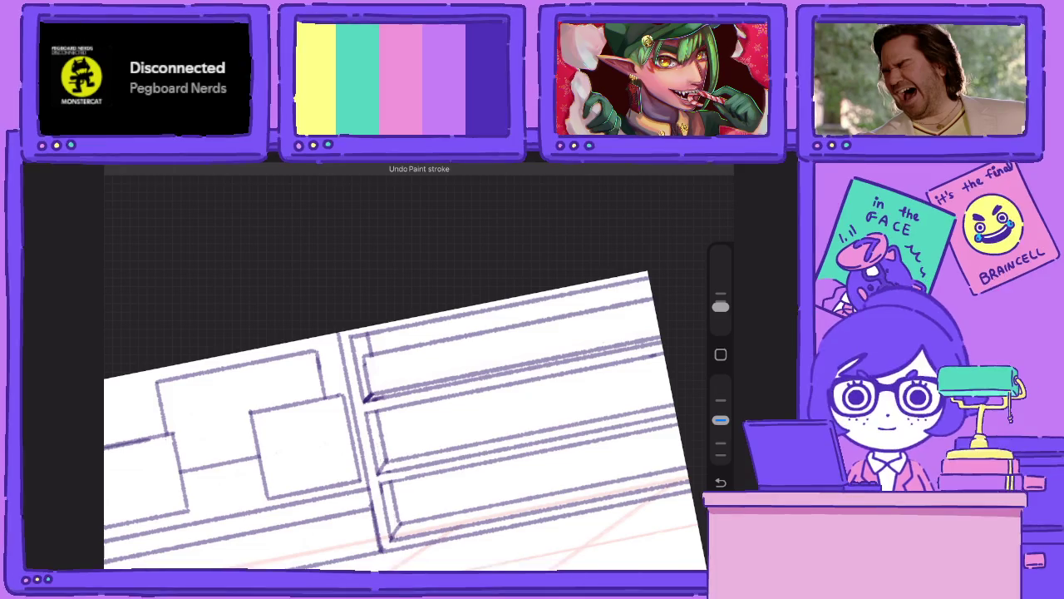
pyautogui.moveTo(372, 349); pyautogui.dragTo(595, 295)
pyautogui.hotkey('ctrl', 'z')
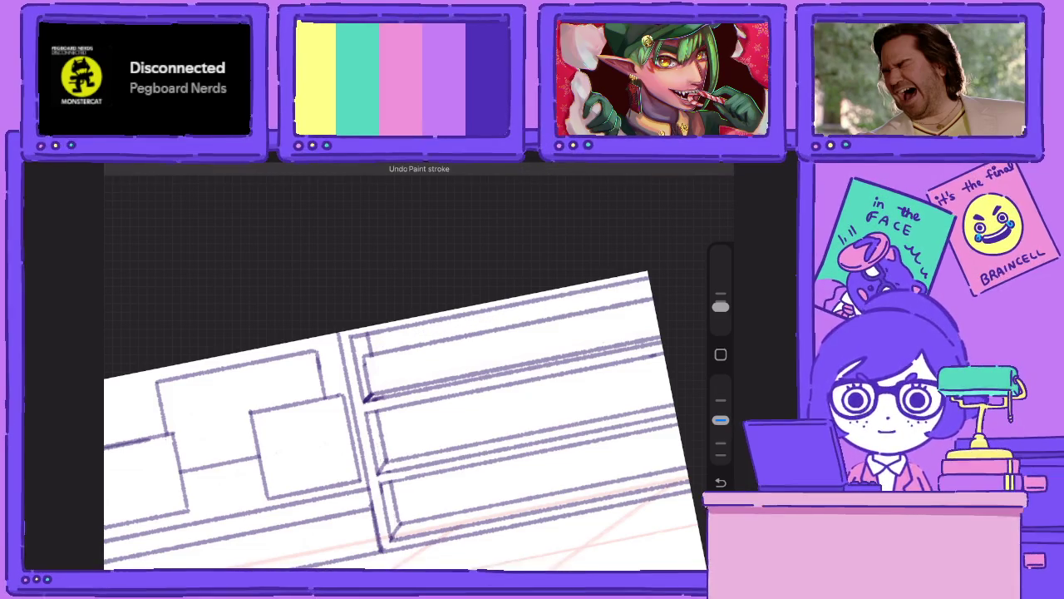
pyautogui.click(680, 166)
pyautogui.click(607, 379)
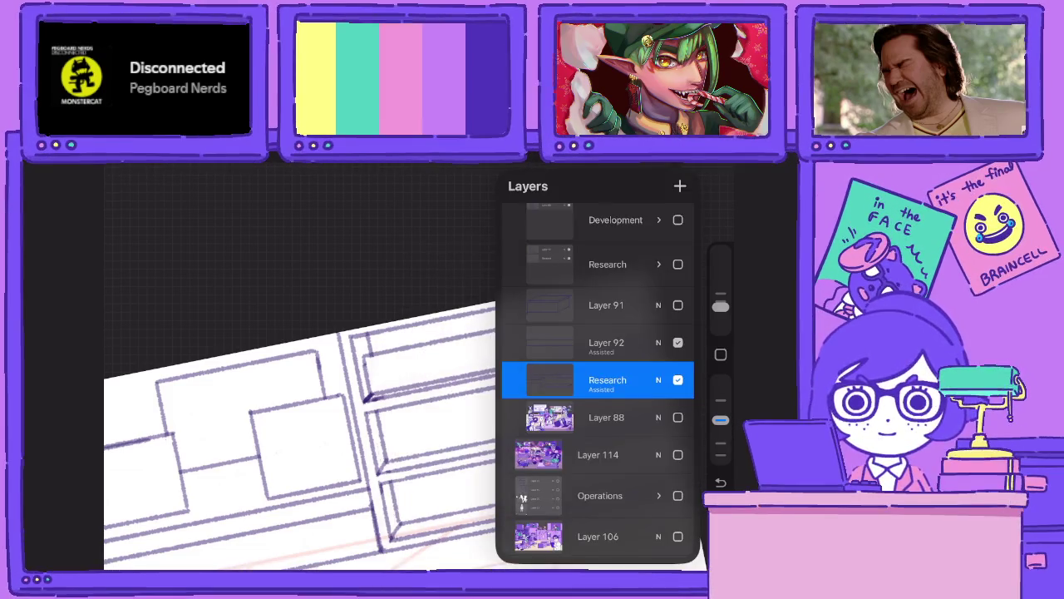
pyautogui.click(680, 166)
# Rotate the view onto the shelves and retrace the diagonal shelf edge darker.
pyautogui.moveTo(374, 416)
pyautogui.mouseDown()
pyautogui.moveTo(415, 349)
pyautogui.moveTo(632, 471)
pyautogui.mouseUp()
pyautogui.moveTo(374, 374); pyautogui.dragTo(416, 349)
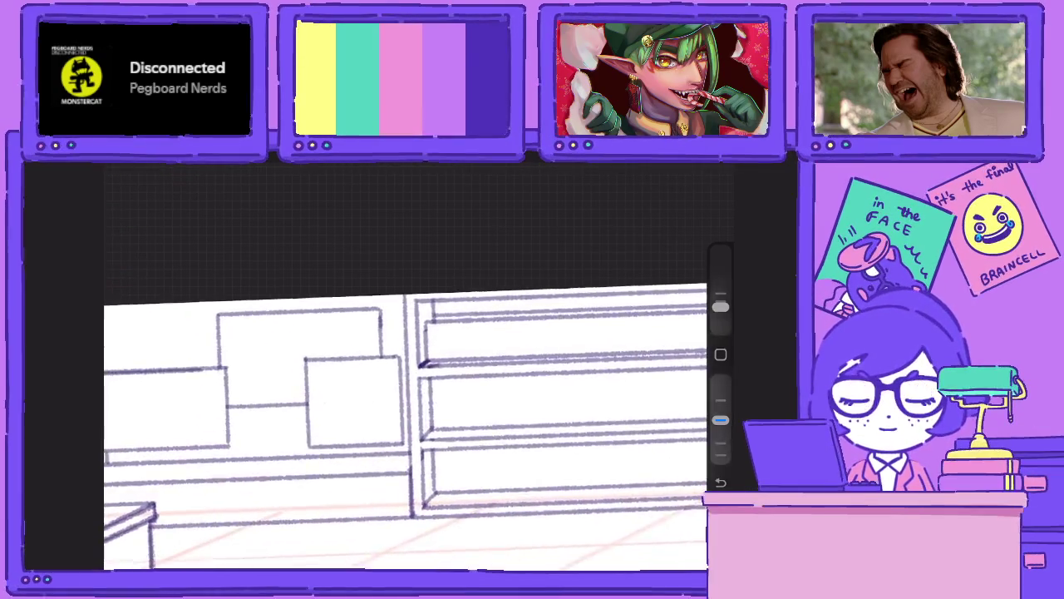
pyautogui.moveTo(399, 415); pyautogui.dragTo(433, 350)
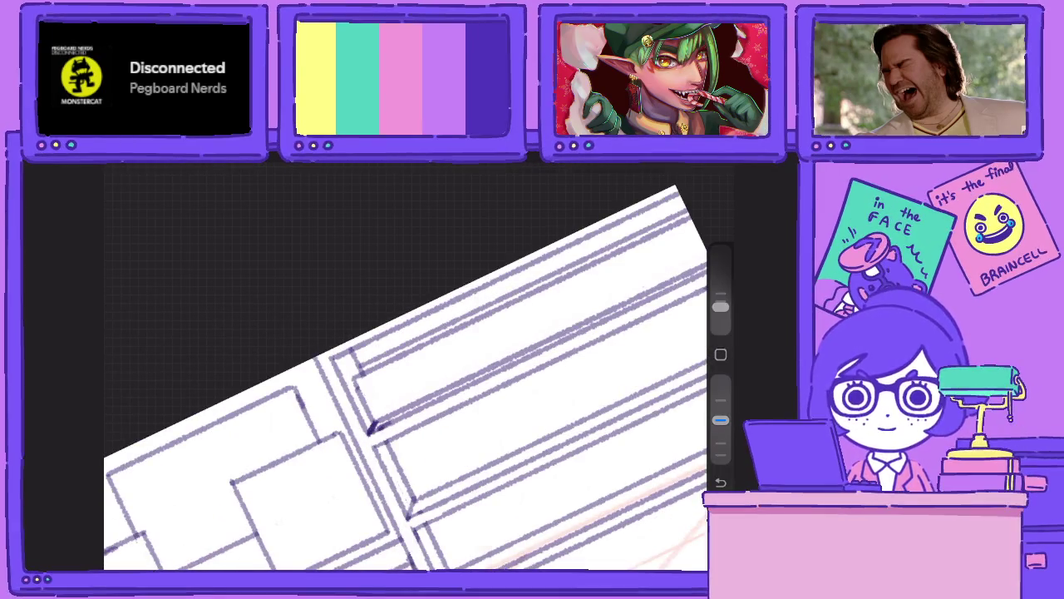
pyautogui.click(680, 167)
pyautogui.click(541, 375)
pyautogui.click(250, 333)
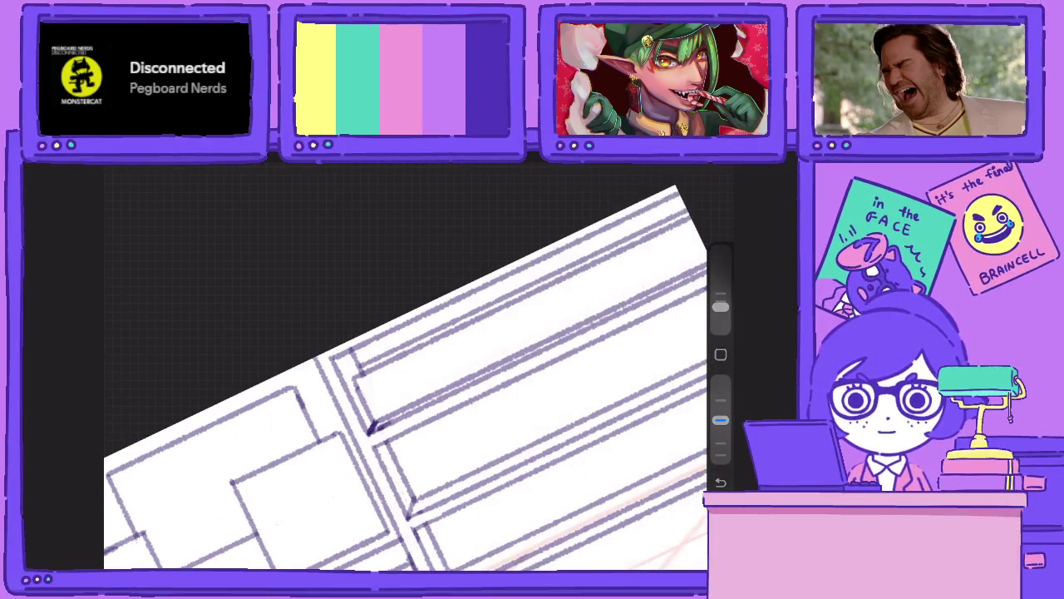
pyautogui.moveTo(354, 364); pyautogui.dragTo(387, 414)
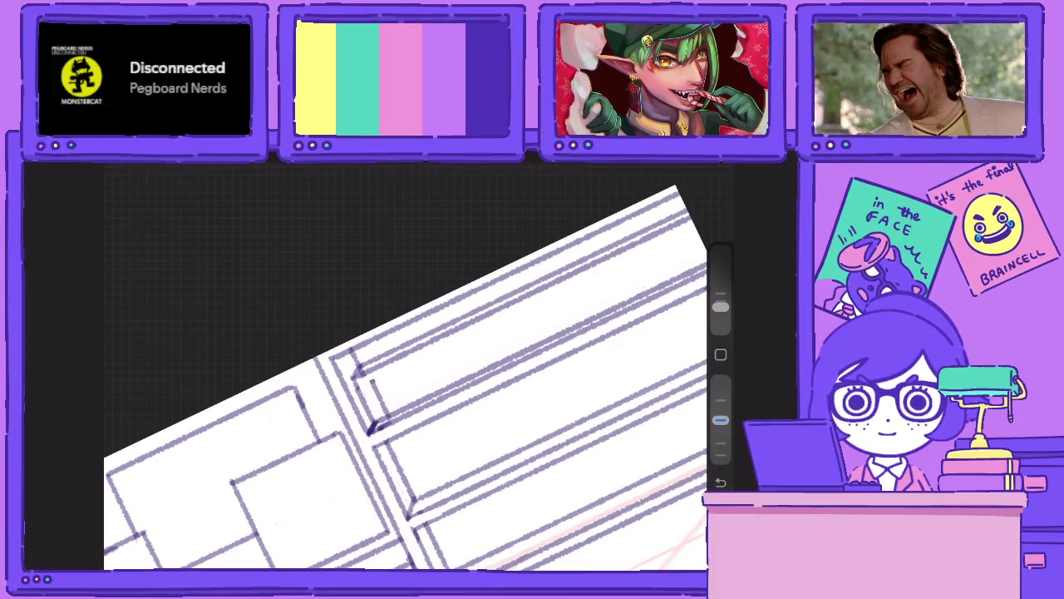
pyautogui.moveTo(367, 370)
pyautogui.mouseDown()
pyautogui.moveTo(386, 402)
pyautogui.moveTo(371, 371)
pyautogui.mouseUp()
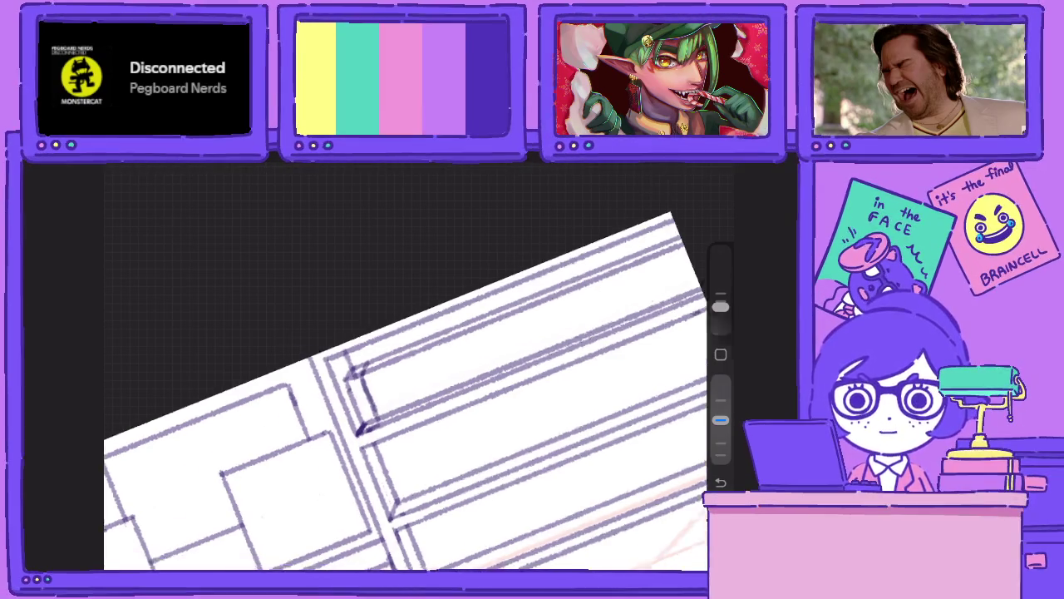
pyautogui.click(680, 166)
pyautogui.click(550, 379)
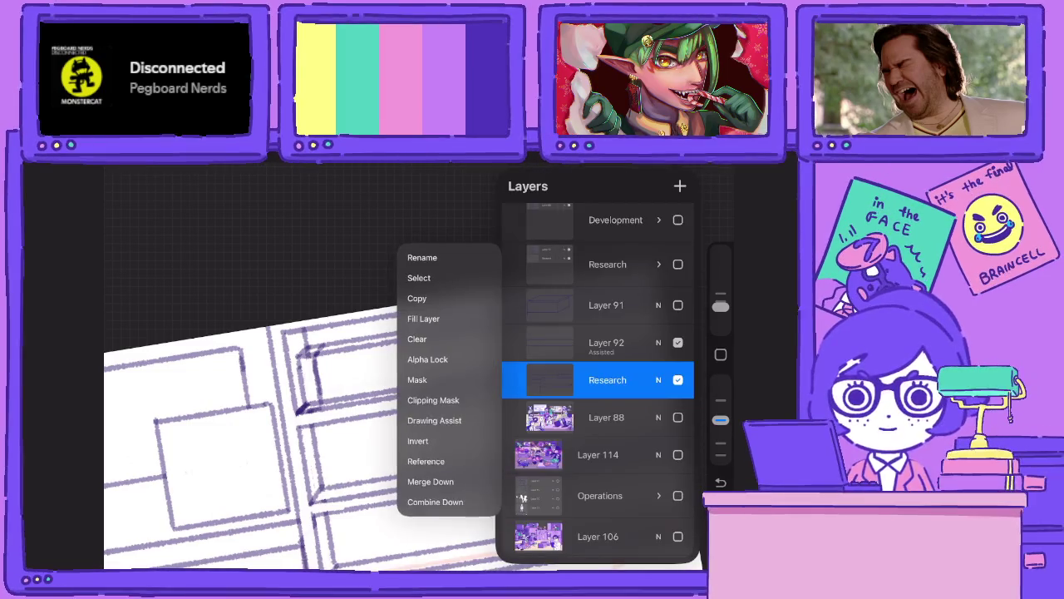
pyautogui.click(249, 249)
# Draw the first vertical book spines at the left end of the top shelf.
pyautogui.moveTo(337, 379); pyautogui.dragTo(340, 399)
pyautogui.moveTo(336, 353); pyautogui.dragTo(340, 395)
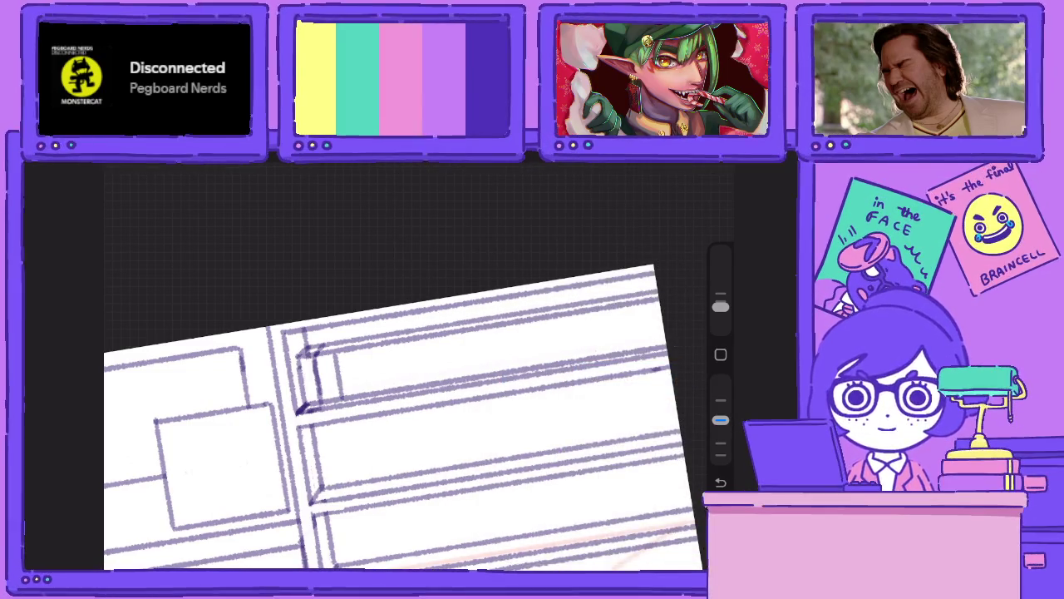
pyautogui.moveTo(359, 350); pyautogui.dragTo(360, 394)
pyautogui.moveTo(374, 348)
pyautogui.mouseDown()
pyautogui.moveTo(373, 391)
pyautogui.moveTo(385, 389)
pyautogui.mouseUp()
pyautogui.moveTo(400, 339); pyautogui.dragTo(399, 390)
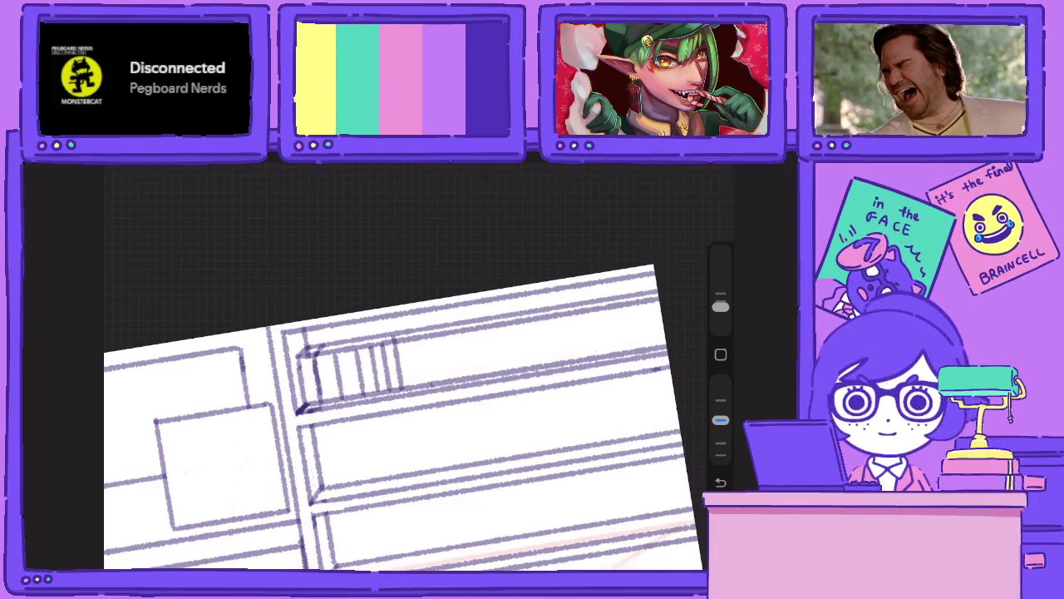
pyautogui.moveTo(429, 337)
pyautogui.mouseDown()
pyautogui.moveTo(427, 386)
pyautogui.moveTo(457, 335)
pyautogui.mouseUp()
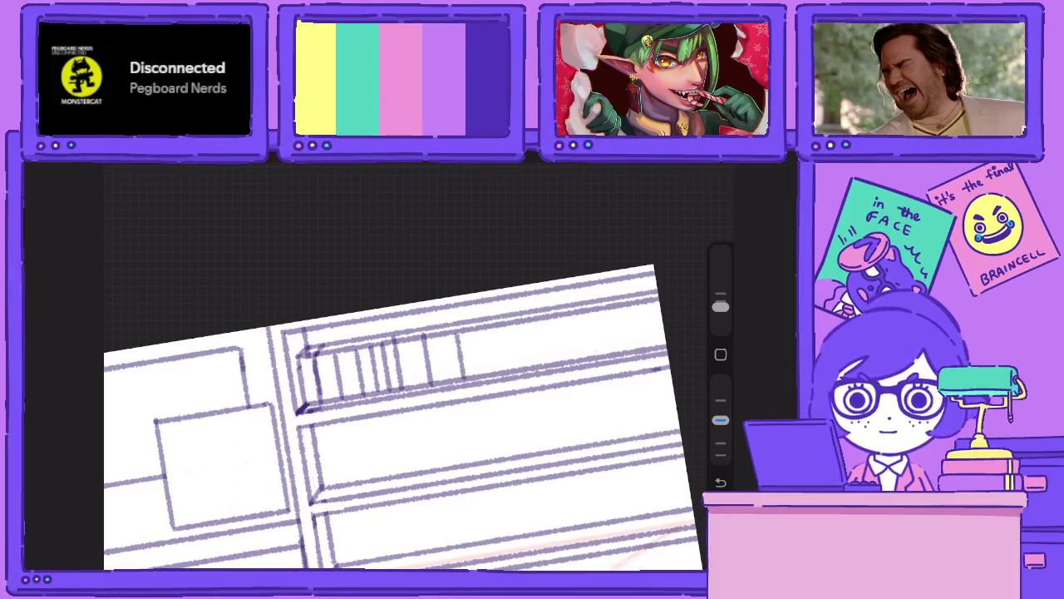
# Continue the spine row to the top shelf's right end and level the canvas.
pyautogui.moveTo(480, 374); pyautogui.dragTo(475, 332)
pyautogui.moveTo(494, 374); pyautogui.dragTo(489, 328)
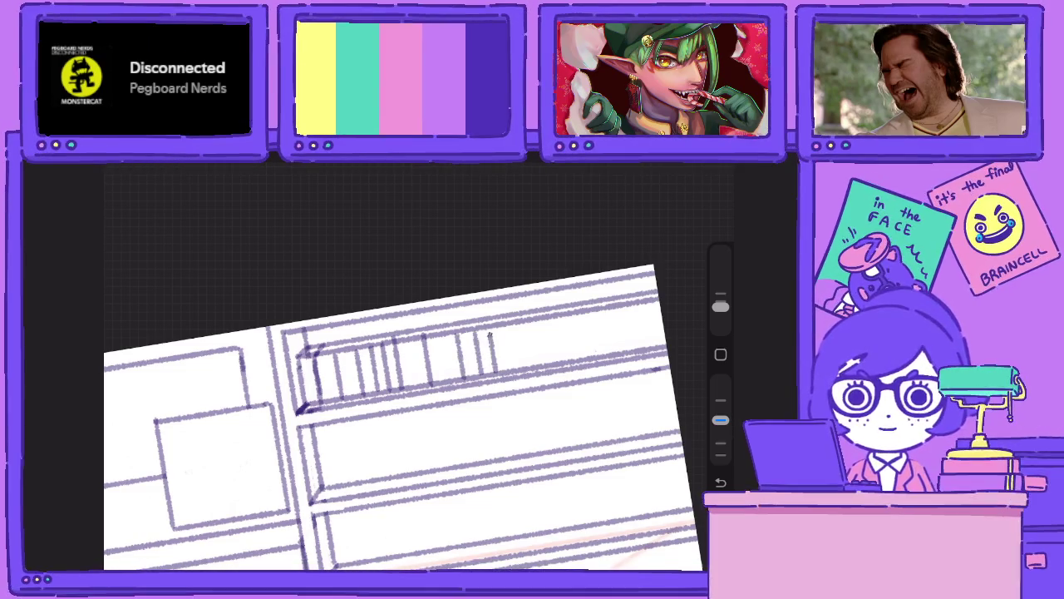
pyautogui.moveTo(516, 372); pyautogui.dragTo(507, 326)
pyautogui.moveTo(534, 369); pyautogui.dragTo(527, 321)
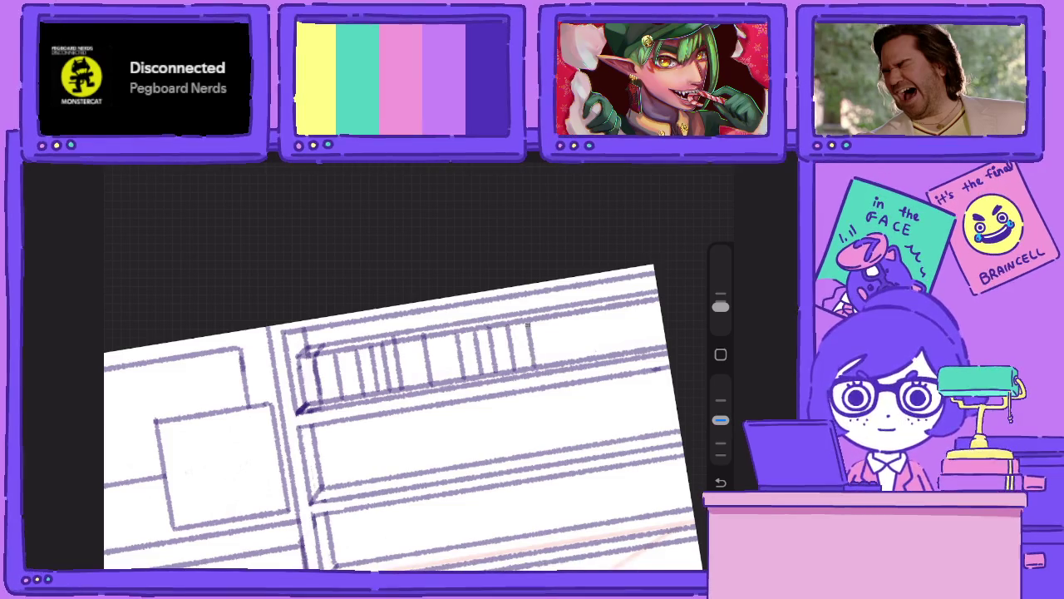
pyautogui.moveTo(647, 347); pyautogui.dragTo(639, 303)
pyautogui.moveTo(612, 354)
pyautogui.mouseDown()
pyautogui.moveTo(602, 308)
pyautogui.moveTo(585, 331)
pyautogui.moveTo(584, 313)
pyautogui.mouseUp()
pyautogui.moveTo(574, 360)
pyautogui.mouseDown()
pyautogui.moveTo(565, 318)
pyautogui.moveTo(545, 324)
pyautogui.mouseUp()
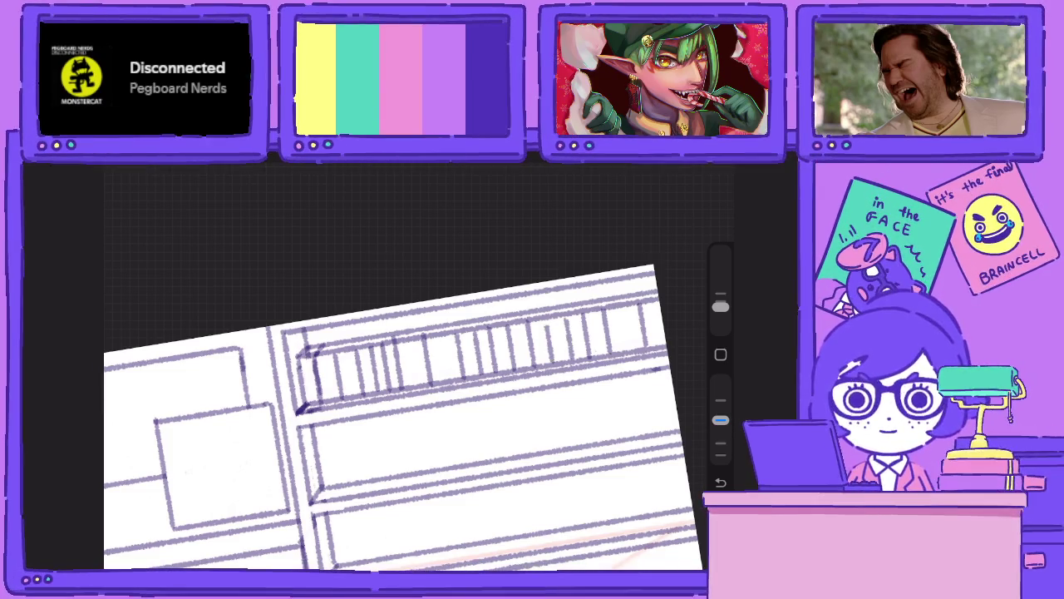
pyautogui.moveTo(399, 415); pyautogui.dragTo(382, 391)
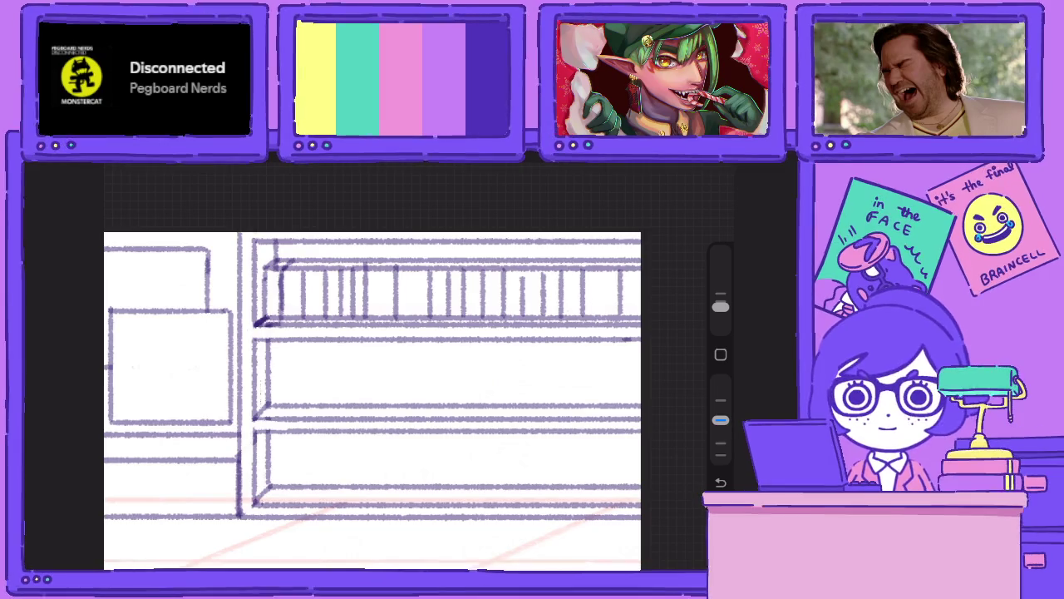
# Draw three horizontal lines across the middle shelf and close their left end.
pyautogui.moveTo(268, 371); pyautogui.dragTo(638, 371)
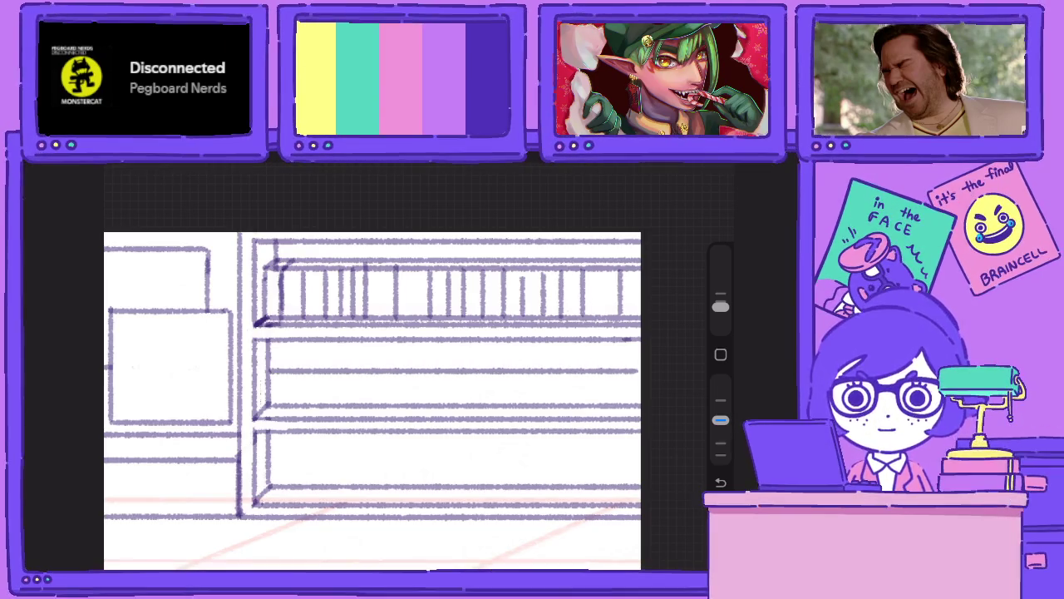
pyautogui.moveTo(260, 383); pyautogui.dragTo(638, 383)
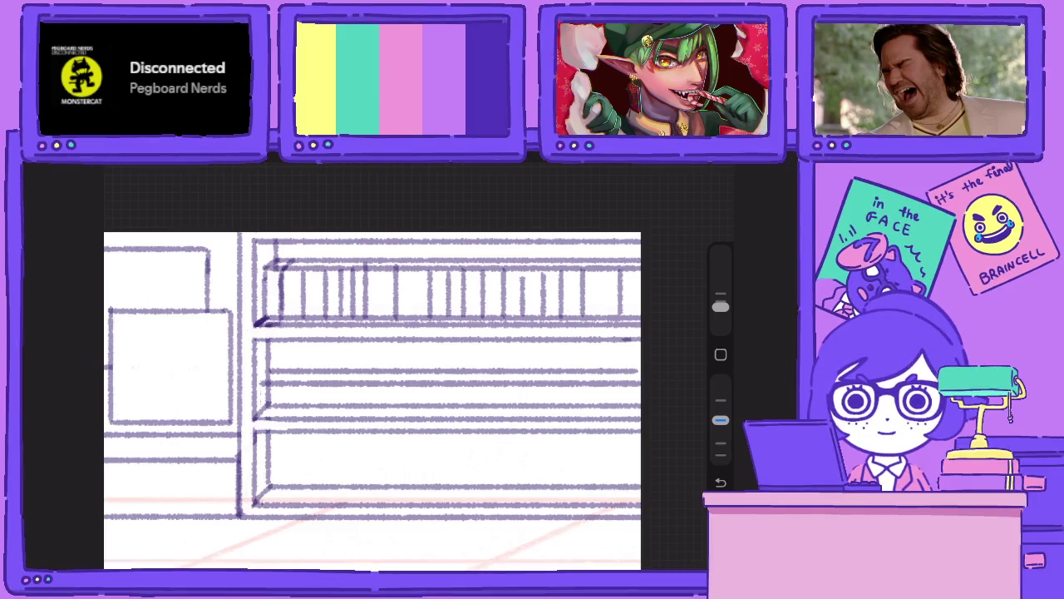
pyautogui.moveTo(263, 411); pyautogui.dragTo(639, 411)
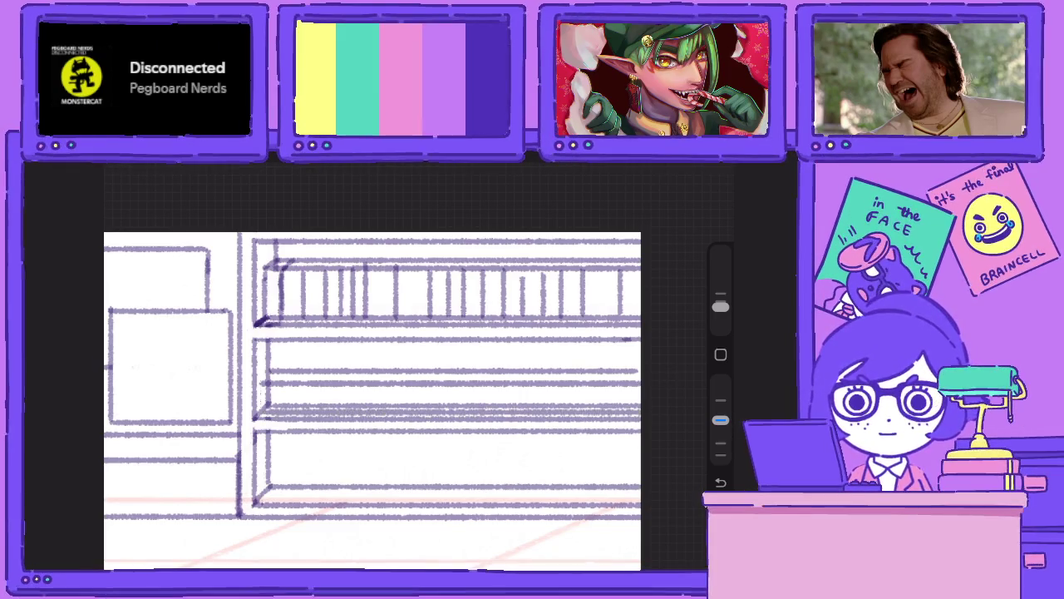
pyautogui.moveTo(263, 384); pyautogui.dragTo(263, 417)
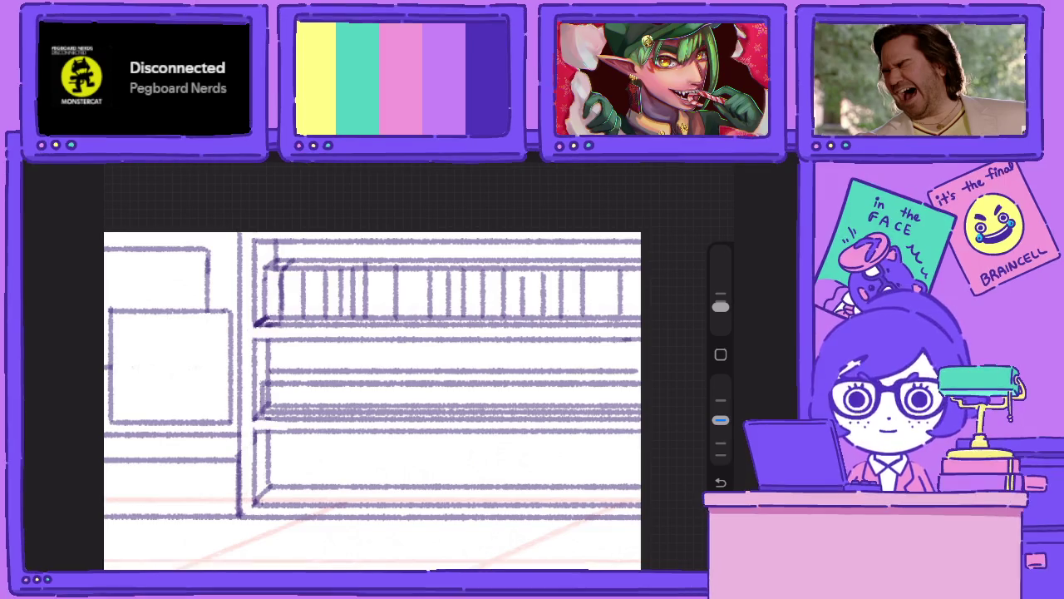
# Raise the opacity, add another shelf line, and erase along the doubled line.
pyautogui.moveTo(720, 420); pyautogui.dragTo(719, 380)
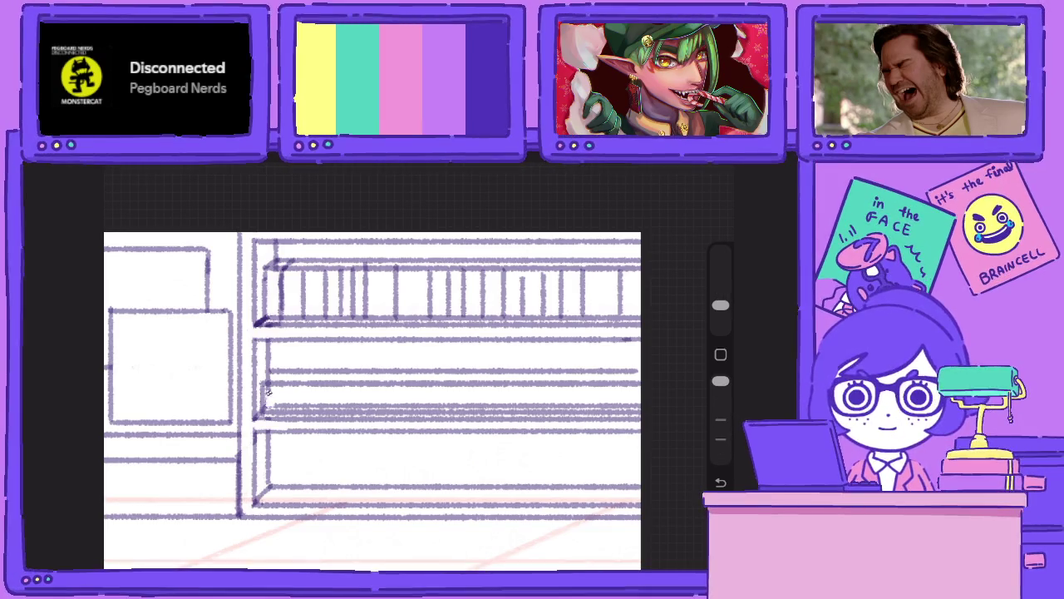
pyautogui.moveTo(267, 407); pyautogui.dragTo(640, 406)
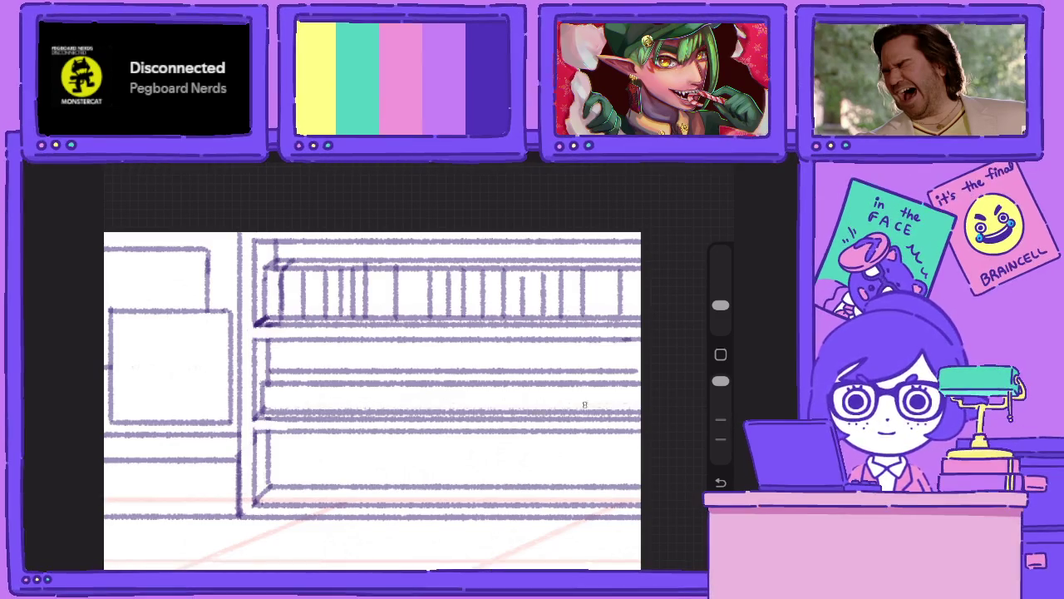
pyautogui.moveTo(265, 409); pyautogui.dragTo(640, 409)
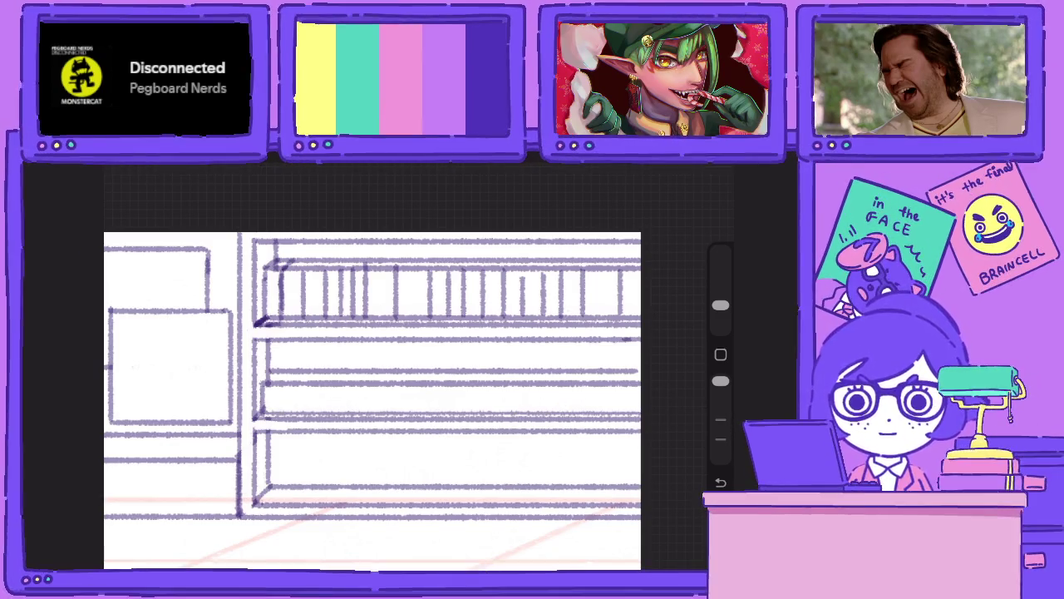
# Check the layer options in the Layers panel.
pyautogui.click(686, 175)
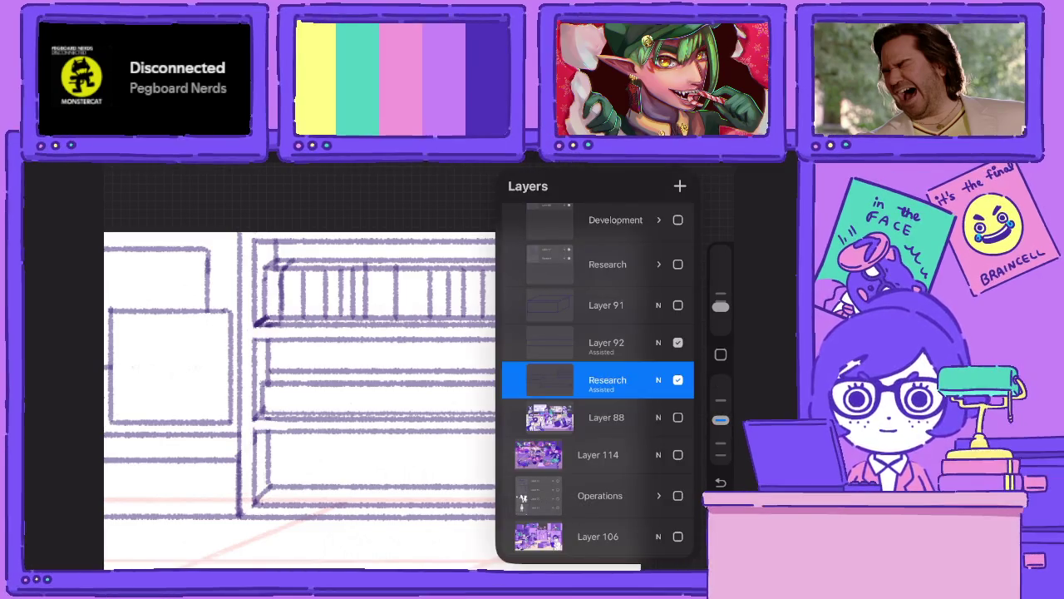
pyautogui.click(542, 380)
pyautogui.click(720, 420)
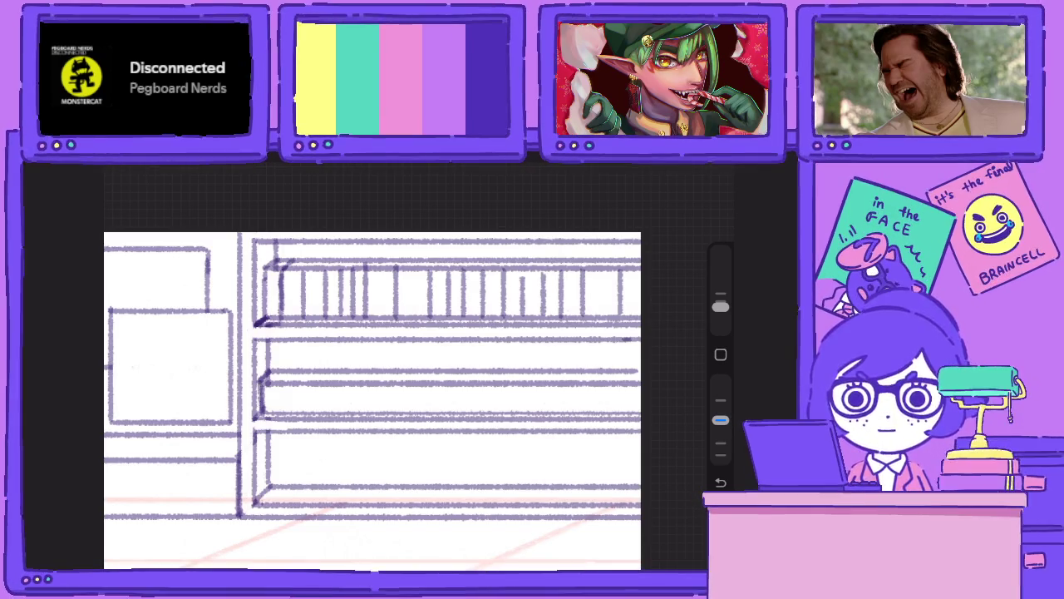
pyautogui.click(686, 175)
pyautogui.click(541, 380)
pyautogui.click(687, 175)
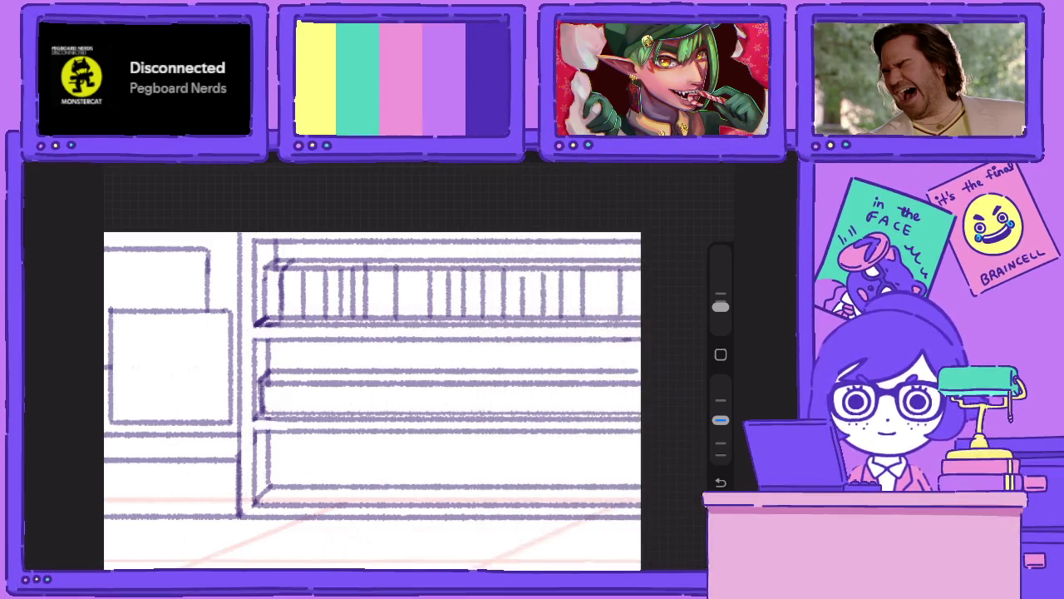
# Draw vertical book spines along both ends of the middle shelf and darken its left edge.
pyautogui.moveTo(273, 380)
pyautogui.mouseDown()
pyautogui.moveTo(272, 413)
pyautogui.moveTo(316, 414)
pyautogui.mouseUp()
pyautogui.moveTo(337, 377)
pyautogui.mouseDown()
pyautogui.moveTo(337, 414)
pyautogui.moveTo(381, 414)
pyautogui.mouseUp()
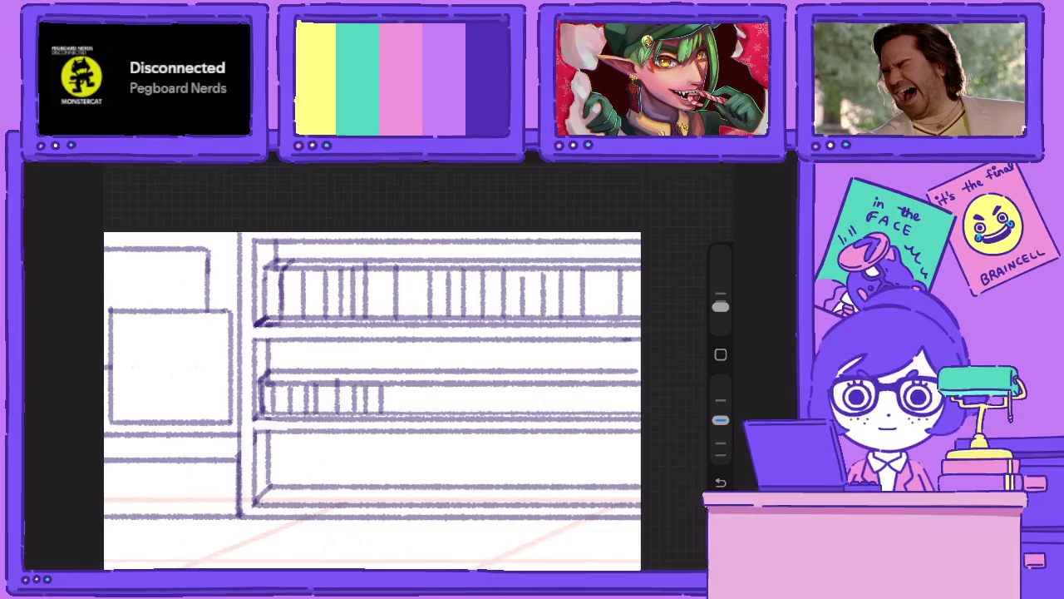
pyautogui.moveTo(624, 384)
pyautogui.mouseDown()
pyautogui.moveTo(624, 414)
pyautogui.moveTo(606, 415)
pyautogui.mouseUp()
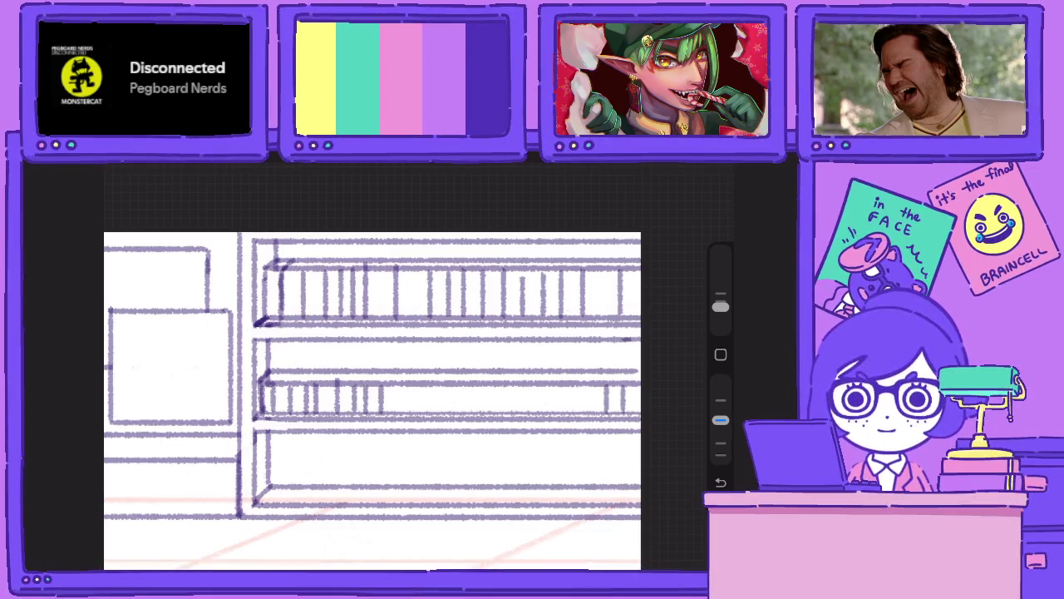
pyautogui.moveTo(592, 381)
pyautogui.mouseDown()
pyautogui.moveTo(592, 412)
pyautogui.moveTo(546, 413)
pyautogui.moveTo(527, 402)
pyautogui.moveTo(527, 381)
pyautogui.moveTo(514, 412)
pyautogui.moveTo(498, 412)
pyautogui.moveTo(485, 381)
pyautogui.moveTo(467, 416)
pyautogui.moveTo(454, 415)
pyautogui.moveTo(440, 409)
pyautogui.moveTo(439, 379)
pyautogui.moveTo(428, 412)
pyautogui.moveTo(397, 412)
pyautogui.mouseUp()
pyautogui.scroll(-5, 372, 399)
pyautogui.scroll(5, 250, 465)
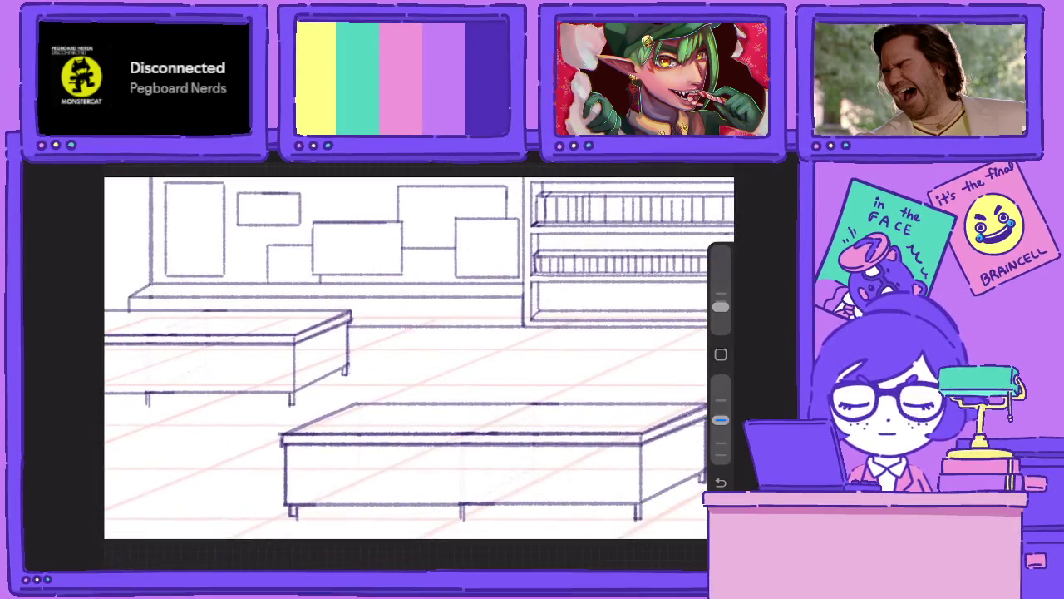
pyautogui.scroll(2, 632, 250)
pyautogui.scroll(2, 631, 249)
pyautogui.scroll(2, 632, 249)
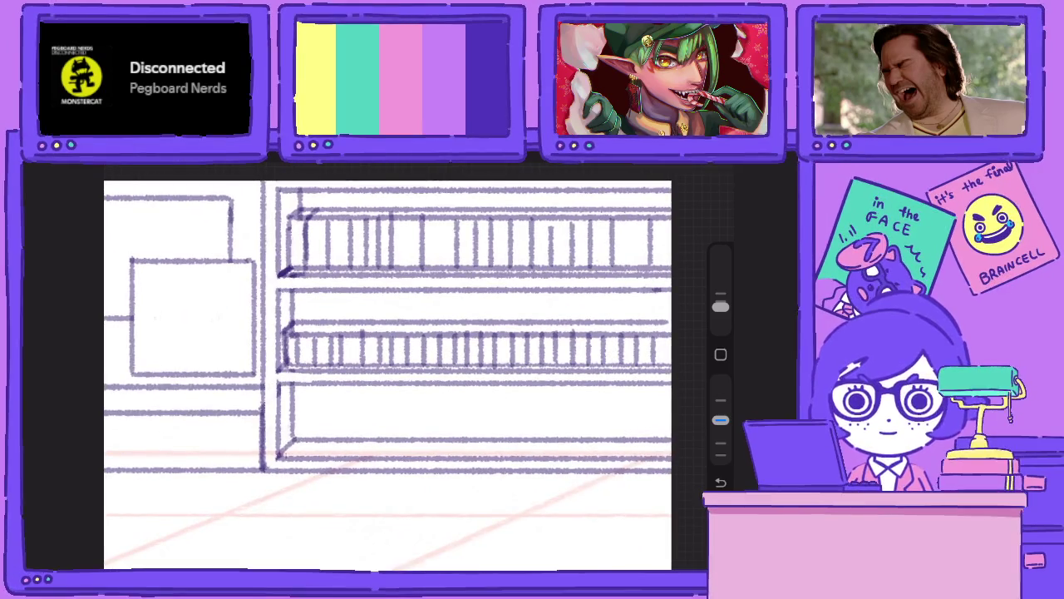
pyautogui.moveTo(287, 321)
pyautogui.mouseDown()
pyautogui.moveTo(284, 346)
pyautogui.moveTo(426, 312)
pyautogui.moveTo(670, 312)
pyautogui.moveTo(654, 342)
pyautogui.moveTo(299, 347)
pyautogui.mouseUp()
# Erase stray marks between the middle shelf's left-hand spines, undoing one erase stroke.
pyautogui.moveTo(720, 420); pyautogui.dragTo(720, 380)
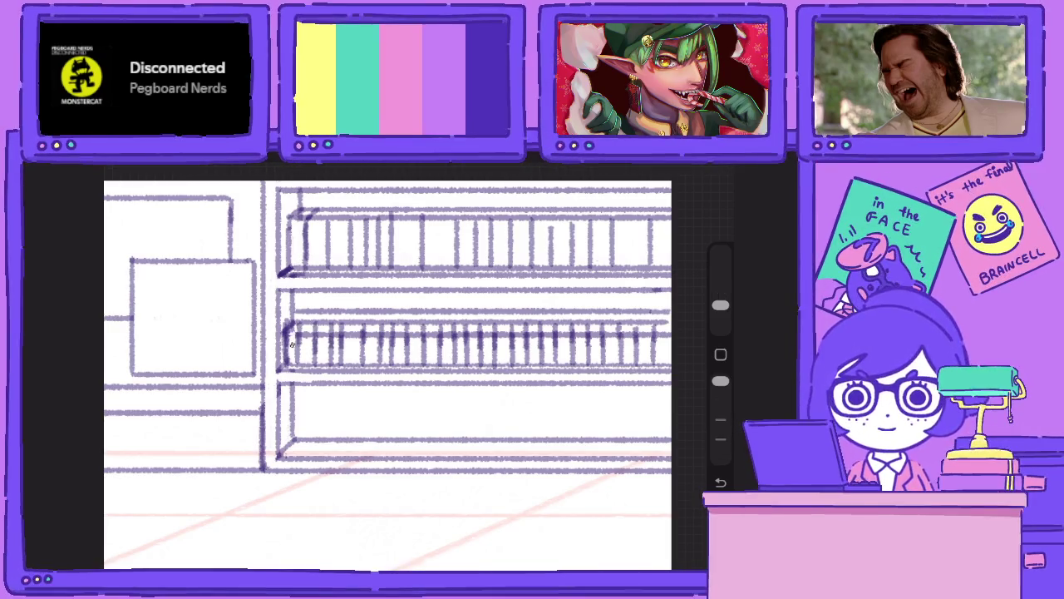
pyautogui.moveTo(309, 327)
pyautogui.mouseDown()
pyautogui.moveTo(304, 351)
pyautogui.moveTo(322, 337)
pyautogui.moveTo(339, 345)
pyautogui.mouseUp()
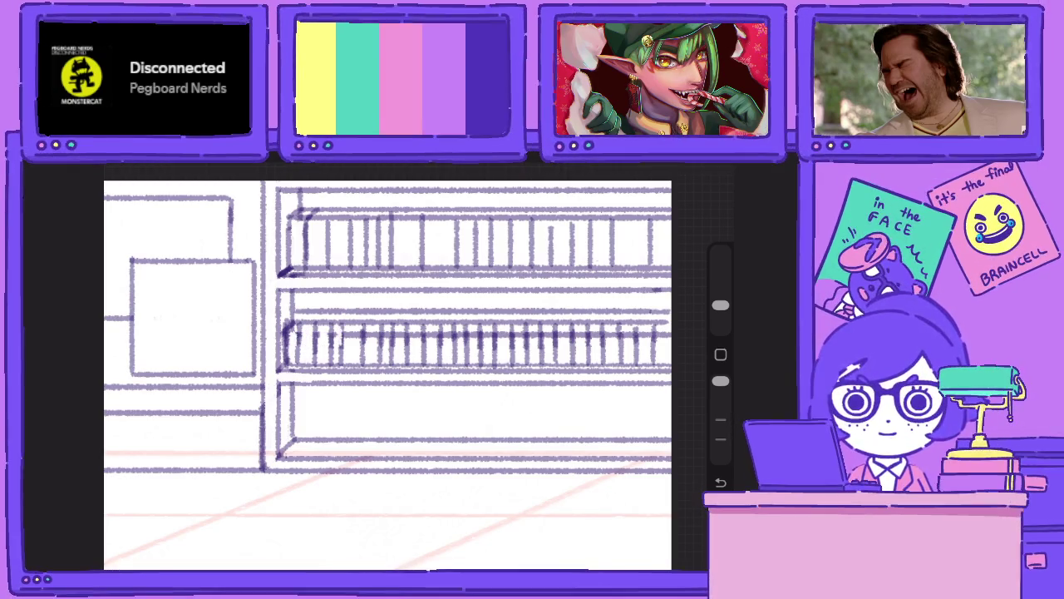
pyautogui.hotkey('ctrl', 'z')
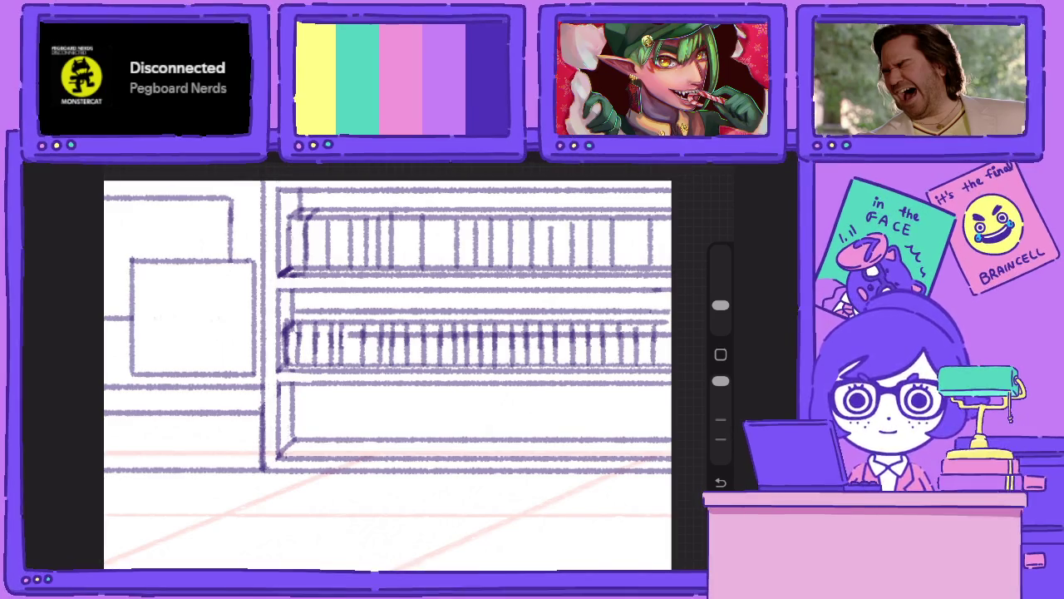
pyautogui.moveTo(347, 332)
pyautogui.mouseDown()
pyautogui.moveTo(359, 348)
pyautogui.moveTo(372, 338)
pyautogui.moveTo(388, 353)
pyautogui.moveTo(413, 339)
pyautogui.mouseUp()
pyautogui.moveTo(418, 330)
pyautogui.mouseDown()
pyautogui.moveTo(430, 345)
pyautogui.moveTo(519, 338)
pyautogui.moveTo(533, 351)
pyautogui.moveTo(546, 340)
pyautogui.mouseUp()
pyautogui.moveTo(552, 329)
pyautogui.mouseDown()
pyautogui.moveTo(552, 342)
pyautogui.moveTo(562, 339)
pyautogui.mouseUp()
# Clean up stray marks among the spines toward the shelf's right end and lower the opacity.
pyautogui.moveTo(566, 325); pyautogui.dragTo(576, 349)
pyautogui.moveTo(583, 331)
pyautogui.mouseDown()
pyautogui.moveTo(608, 347)
pyautogui.moveTo(639, 346)
pyautogui.mouseUp()
pyautogui.moveTo(646, 331); pyautogui.dragTo(650, 349)
pyautogui.moveTo(663, 329); pyautogui.dragTo(666, 343)
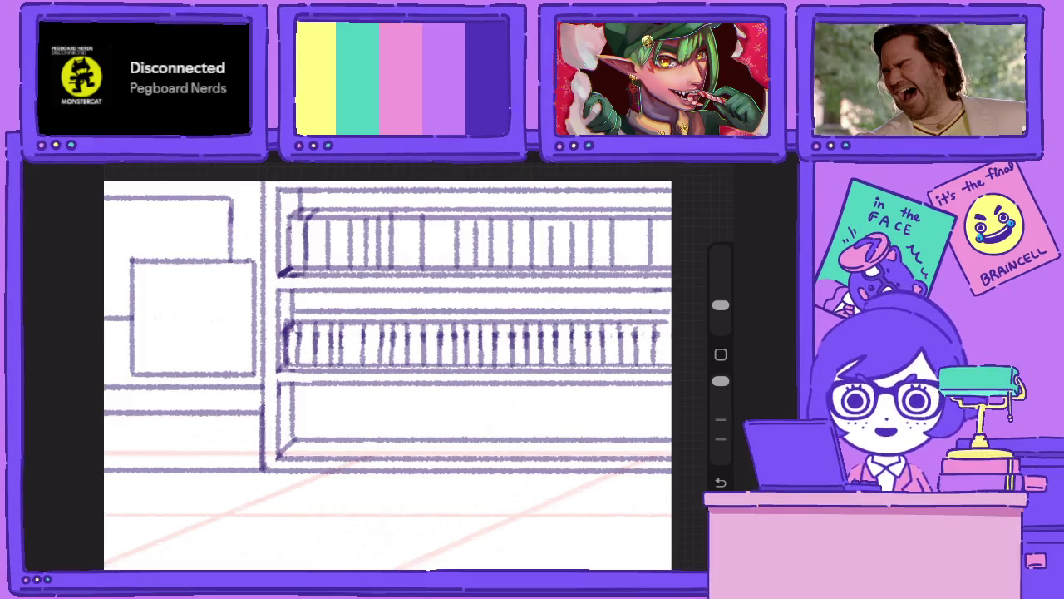
pyautogui.moveTo(720, 380); pyautogui.dragTo(720, 419)
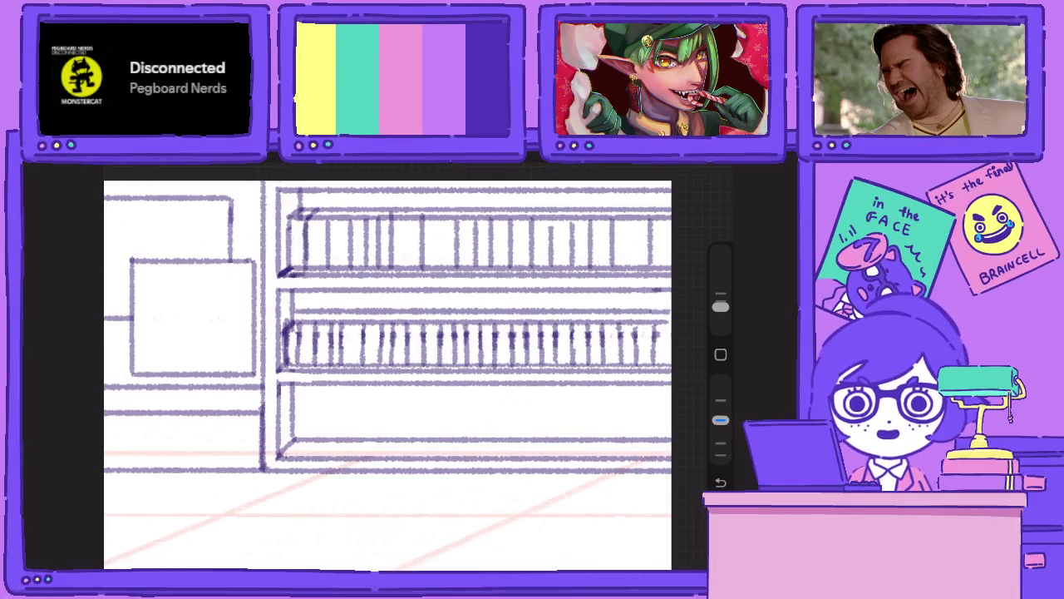
pyautogui.click(680, 170)
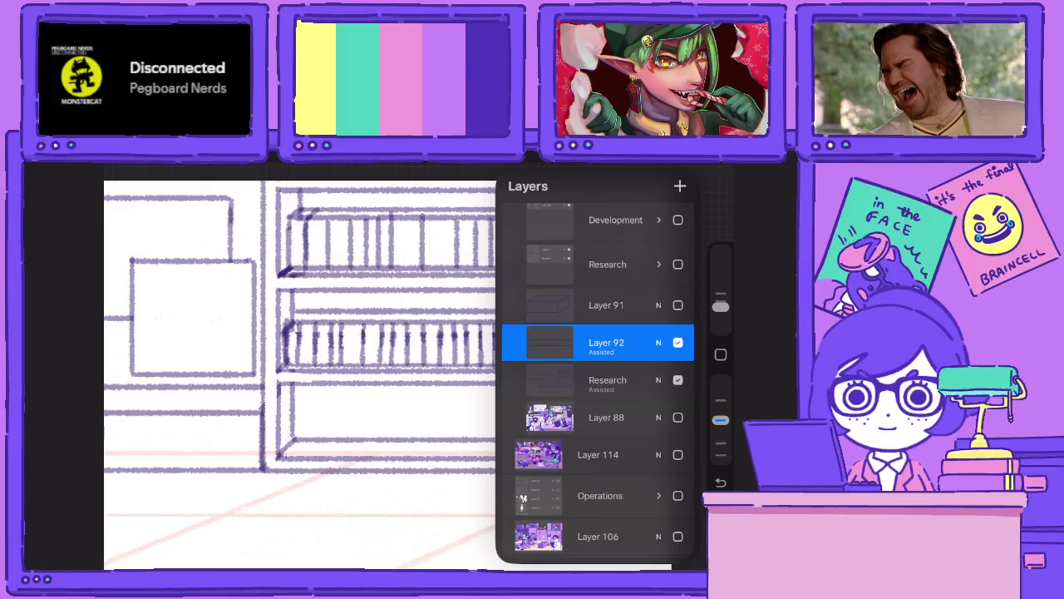
# On the Research layer, draw the lowest shelf's top and bottom edge lines.
pyautogui.click(607, 380)
pyautogui.click(680, 170)
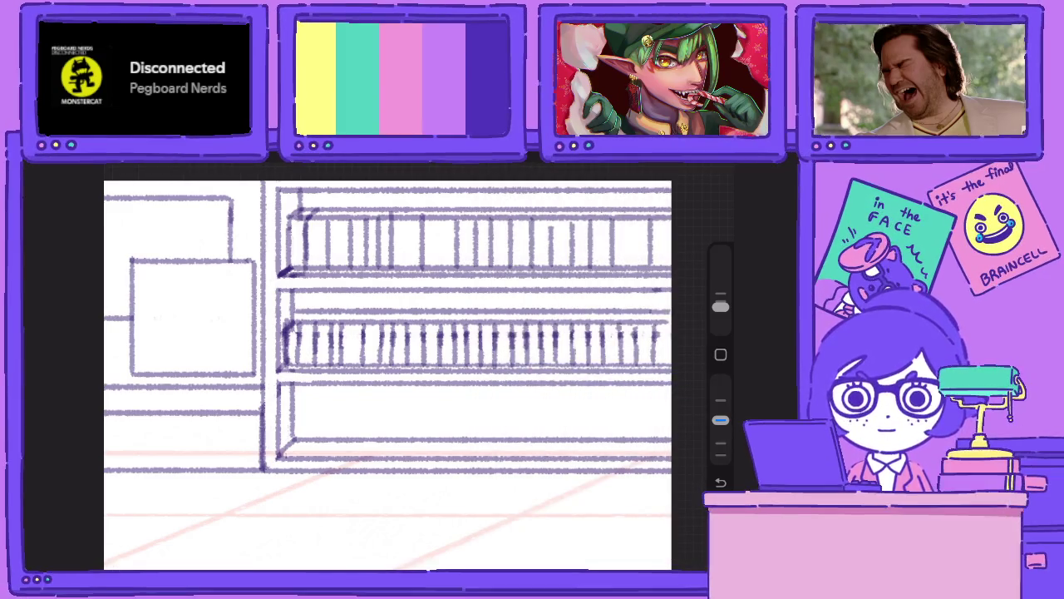
pyautogui.moveTo(286, 414); pyautogui.dragTo(671, 414)
pyautogui.moveTo(284, 450); pyautogui.dragTo(672, 450)
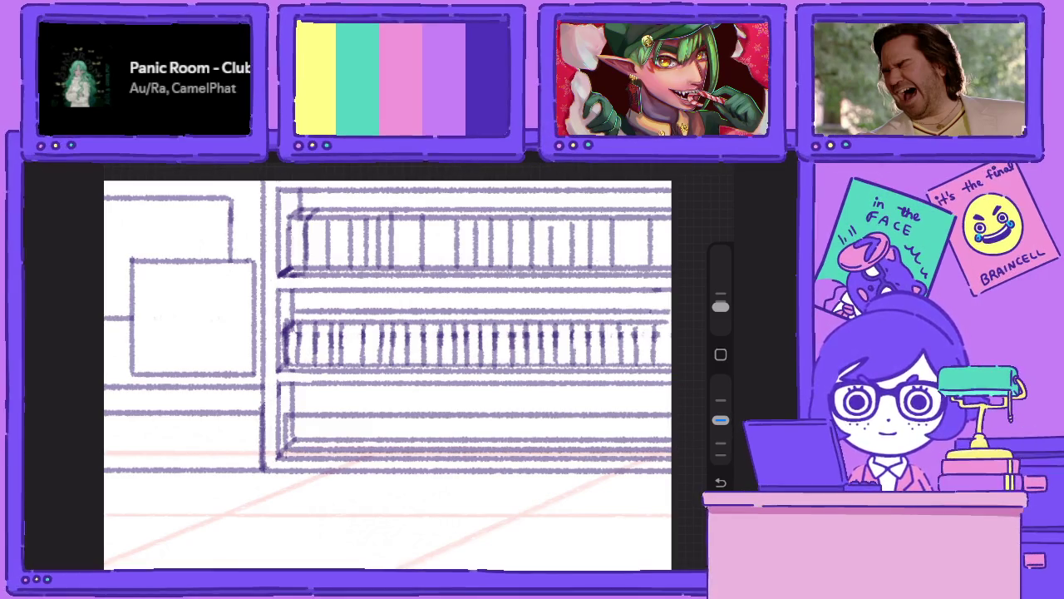
# Draw the first four book spines at the lowest shelf's left end.
pyautogui.moveTo(296, 414); pyautogui.dragTo(296, 455)
pyautogui.moveTo(312, 415)
pyautogui.mouseDown()
pyautogui.moveTo(312, 454)
pyautogui.moveTo(342, 447)
pyautogui.mouseUp()
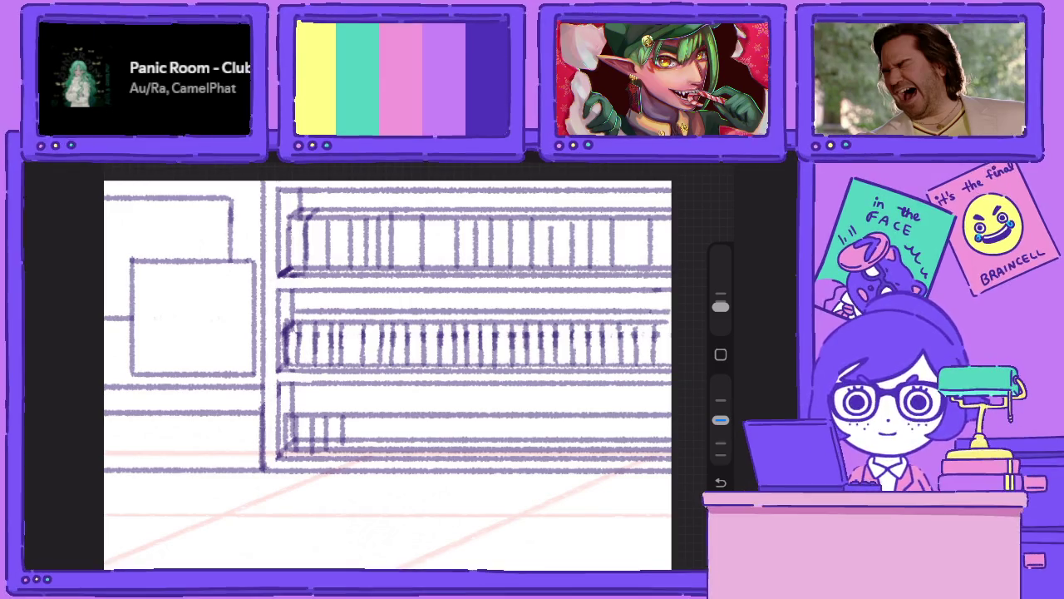
pyautogui.scroll(2, 408, 366)
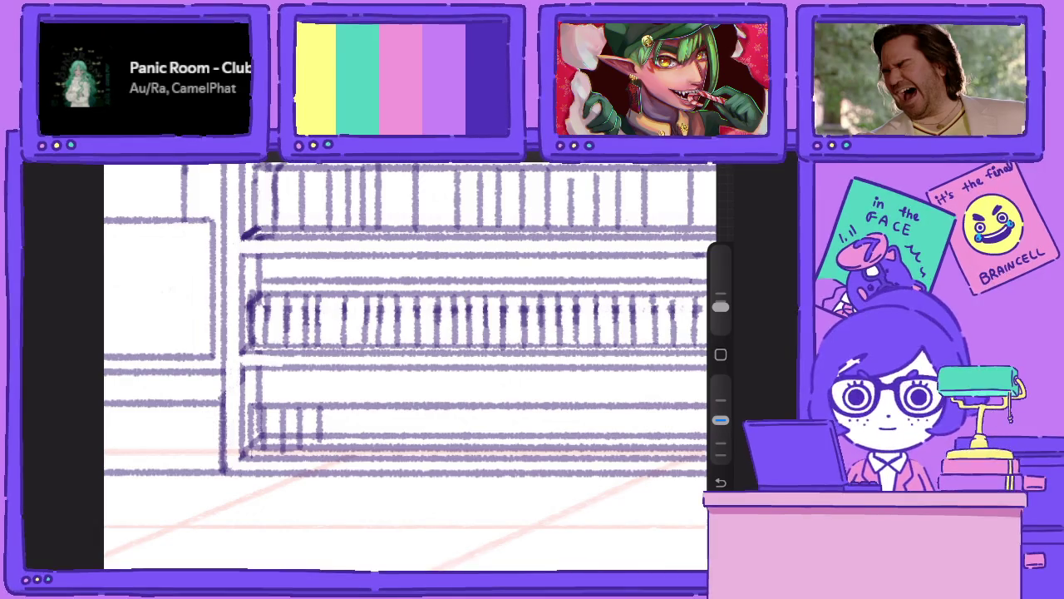
pyautogui.press('l')
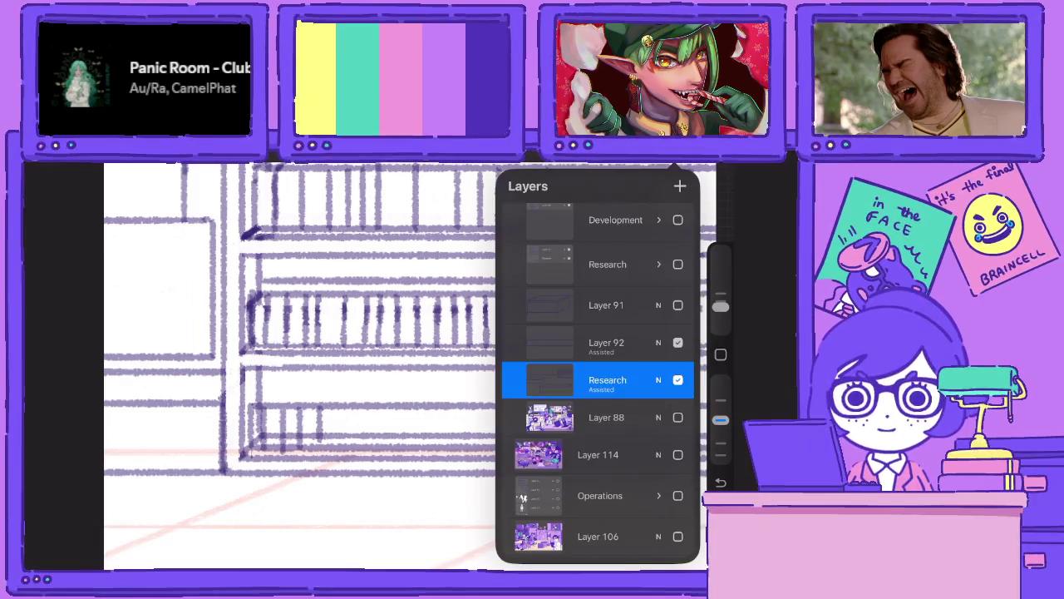
# Add book spines at both ends of the lowest shelf, undoing one stray stroke.
pyautogui.press('l')
pyautogui.scroll(-2, 357, 366)
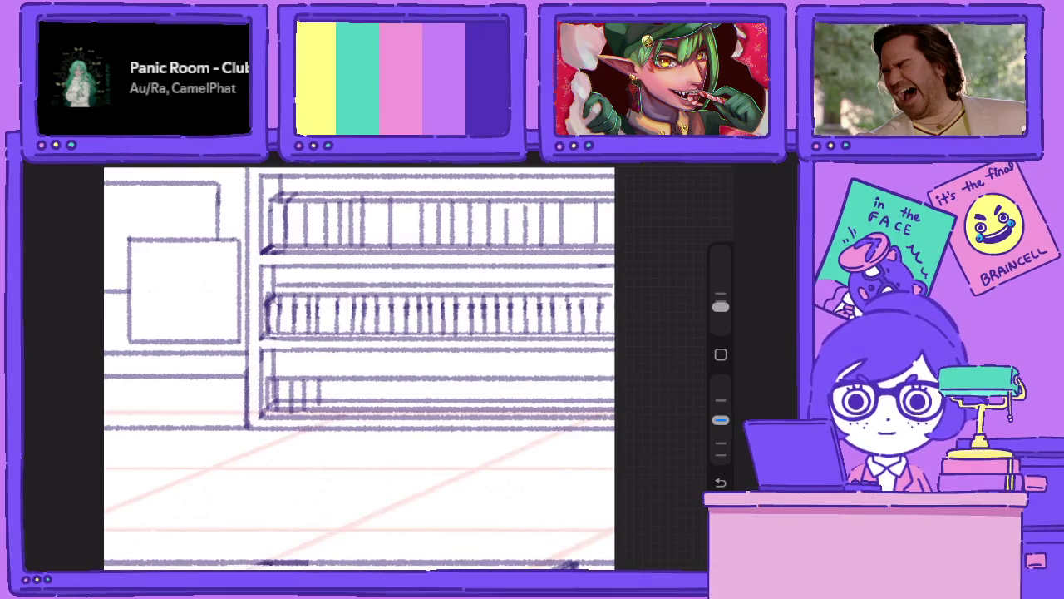
pyautogui.moveTo(572, 376)
pyautogui.mouseDown()
pyautogui.moveTo(572, 411)
pyautogui.moveTo(554, 378)
pyautogui.moveTo(537, 414)
pyautogui.mouseUp()
pyautogui.moveTo(332, 376); pyautogui.dragTo(333, 416)
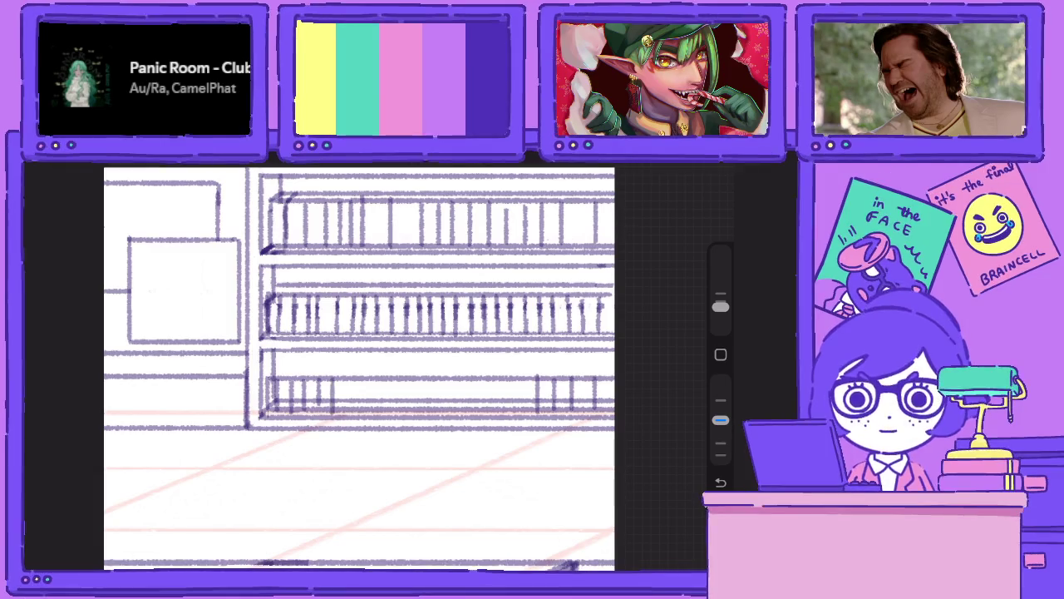
pyautogui.moveTo(524, 416)
pyautogui.mouseDown()
pyautogui.moveTo(524, 378)
pyautogui.moveTo(507, 376)
pyautogui.mouseUp()
pyautogui.hotkey('ctrl', 'z')
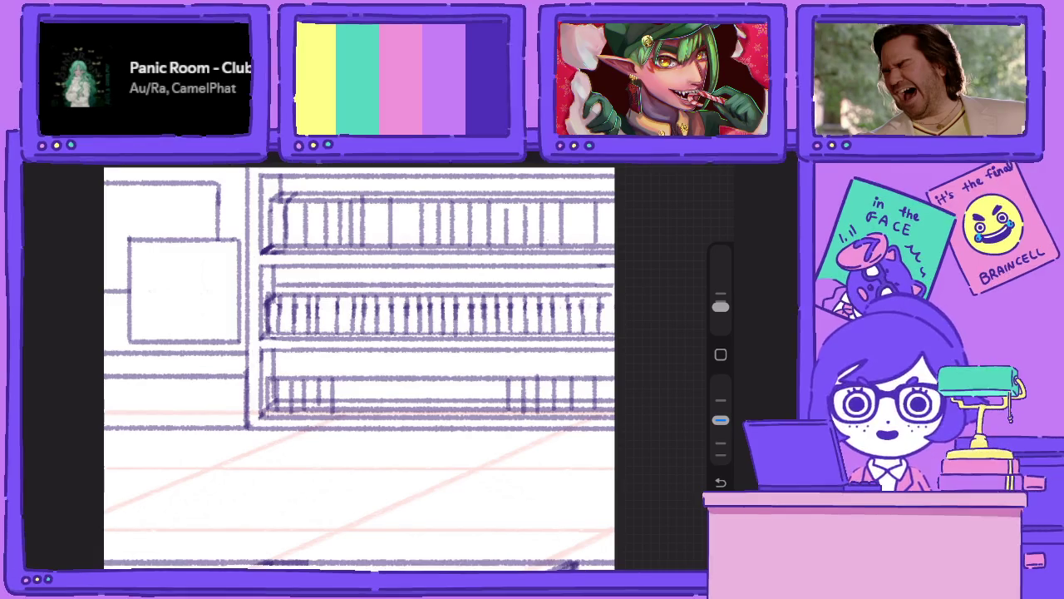
pyautogui.moveTo(350, 411); pyautogui.dragTo(351, 374)
pyautogui.moveTo(372, 409)
pyautogui.mouseDown()
pyautogui.moveTo(372, 377)
pyautogui.moveTo(419, 380)
pyautogui.mouseUp()
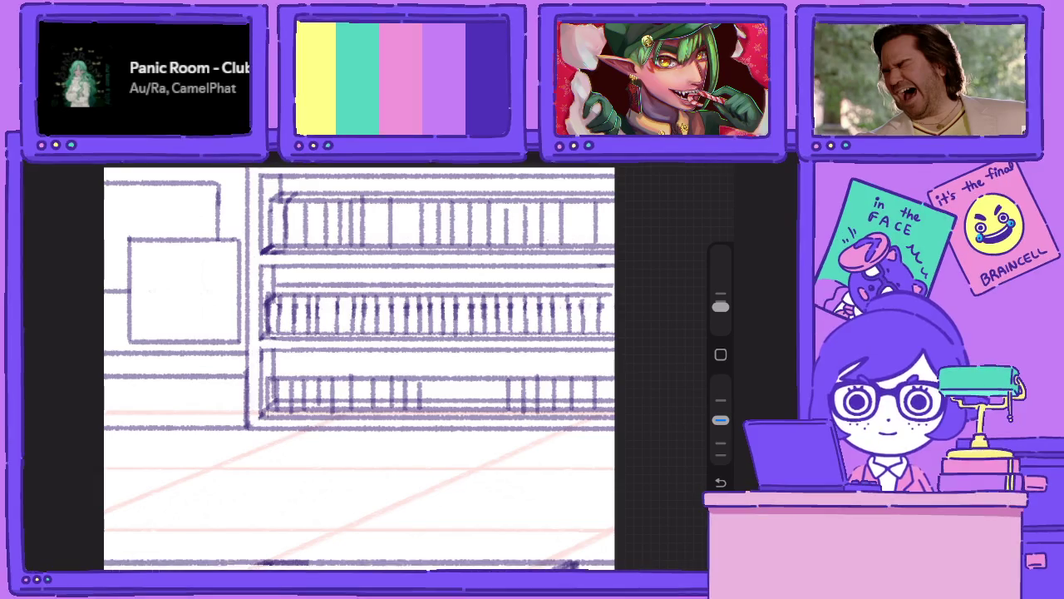
pyautogui.moveTo(490, 409)
pyautogui.mouseDown()
pyautogui.moveTo(491, 376)
pyautogui.moveTo(436, 377)
pyautogui.mouseUp()
# Retrace the lowest shelf's top edge and erase part of the inner shelf line.
pyautogui.scroll(2, 357, 365)
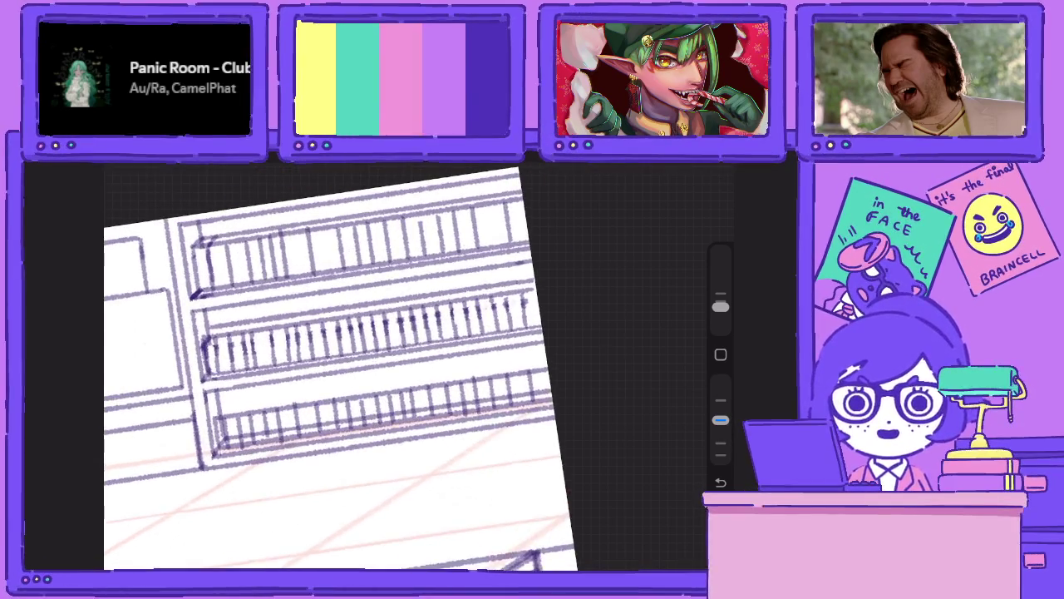
pyautogui.moveTo(276, 396); pyautogui.dragTo(673, 352)
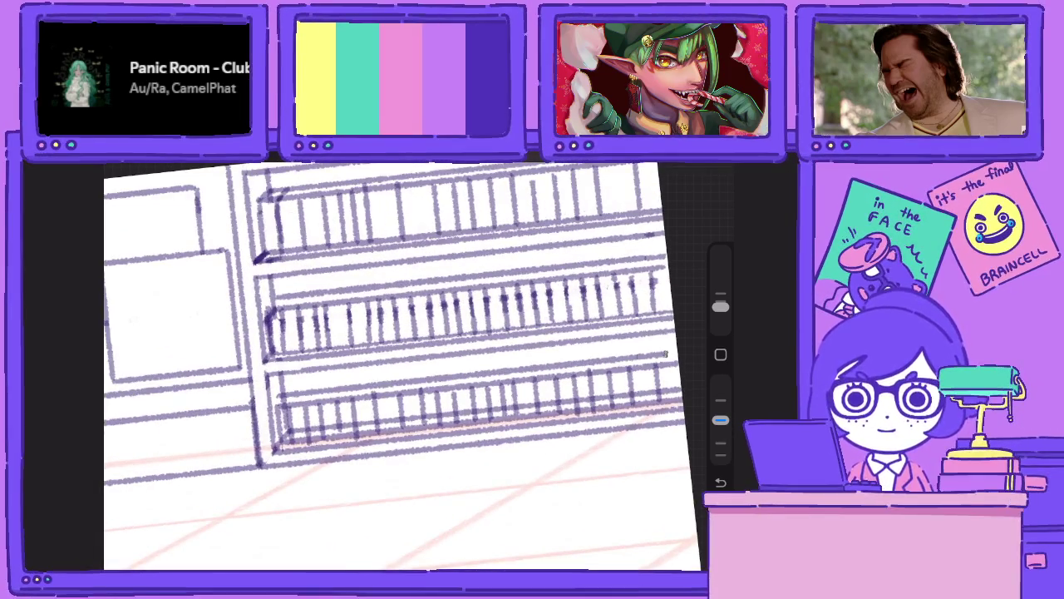
pyautogui.moveTo(286, 391); pyautogui.dragTo(667, 349)
pyautogui.moveTo(720, 420); pyautogui.dragTo(719, 381)
pyautogui.scroll(2, 399, 366)
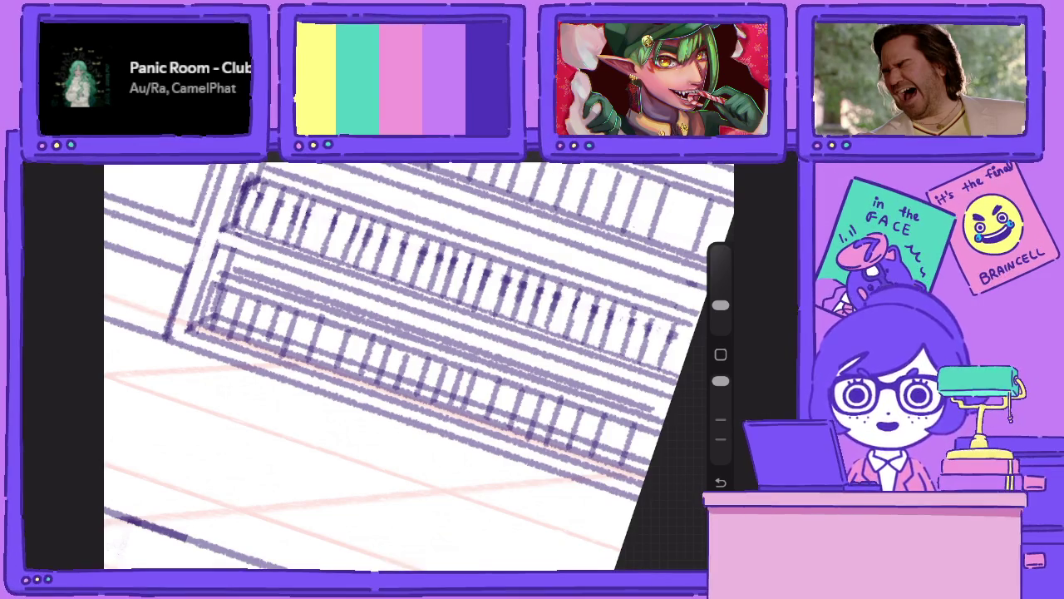
pyautogui.moveTo(234, 281)
pyautogui.mouseDown()
pyautogui.moveTo(667, 422)
pyautogui.moveTo(653, 418)
pyautogui.mouseUp()
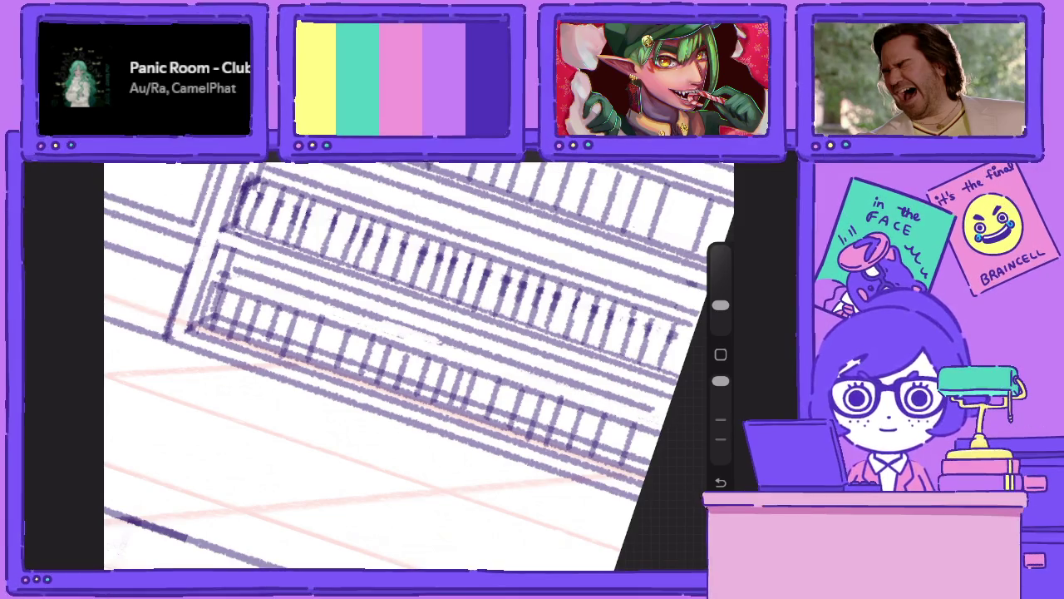
# Level the view and add diagonal hatch strokes across the lowest shelf's front.
pyautogui.moveTo(416, 366); pyautogui.dragTo(499, 433)
pyautogui.moveTo(719, 380); pyautogui.dragTo(720, 420)
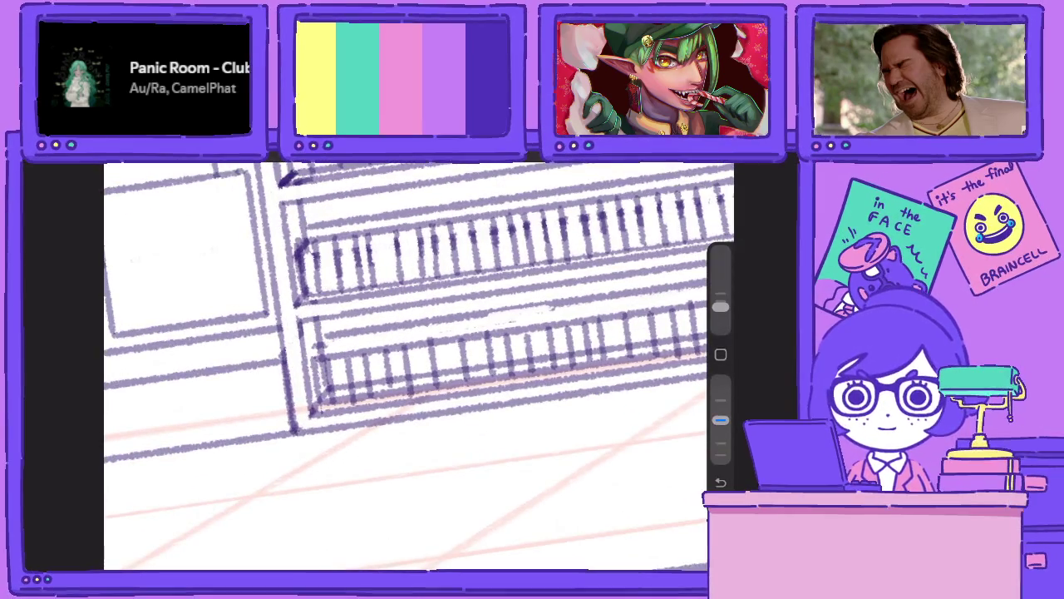
pyautogui.click(698, 166)
pyautogui.click(582, 376)
pyautogui.click(699, 166)
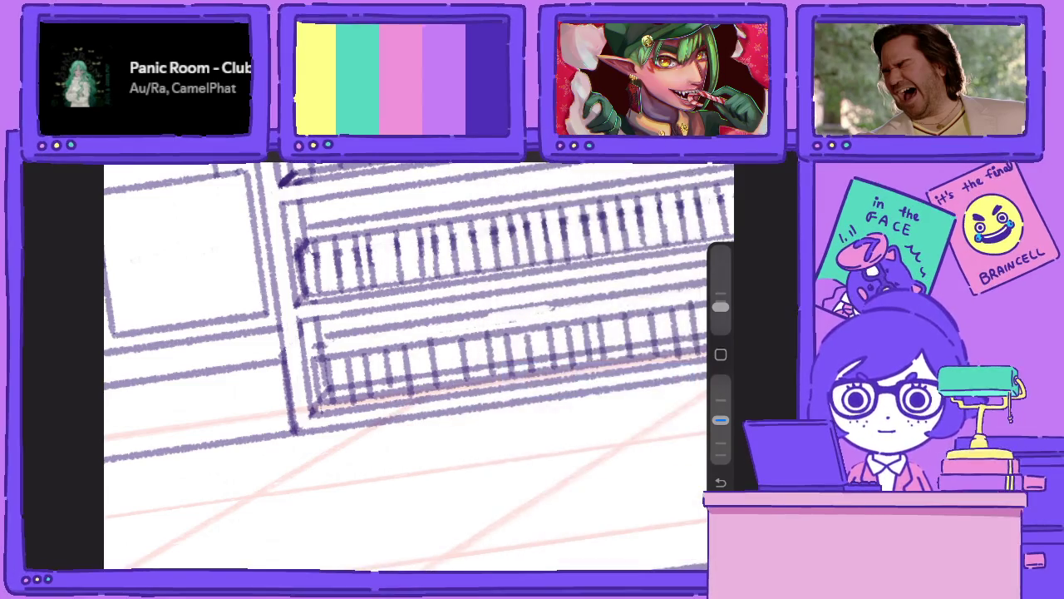
pyautogui.moveTo(309, 366)
pyautogui.mouseDown()
pyautogui.moveTo(328, 336)
pyautogui.moveTo(343, 335)
pyautogui.mouseUp()
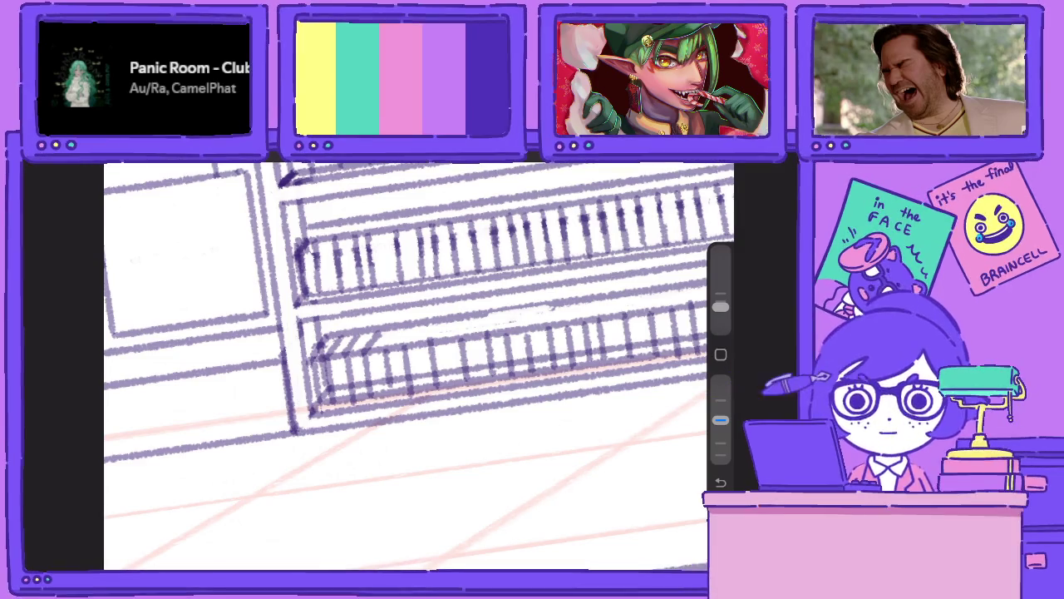
pyautogui.moveTo(356, 359); pyautogui.dragTo(378, 334)
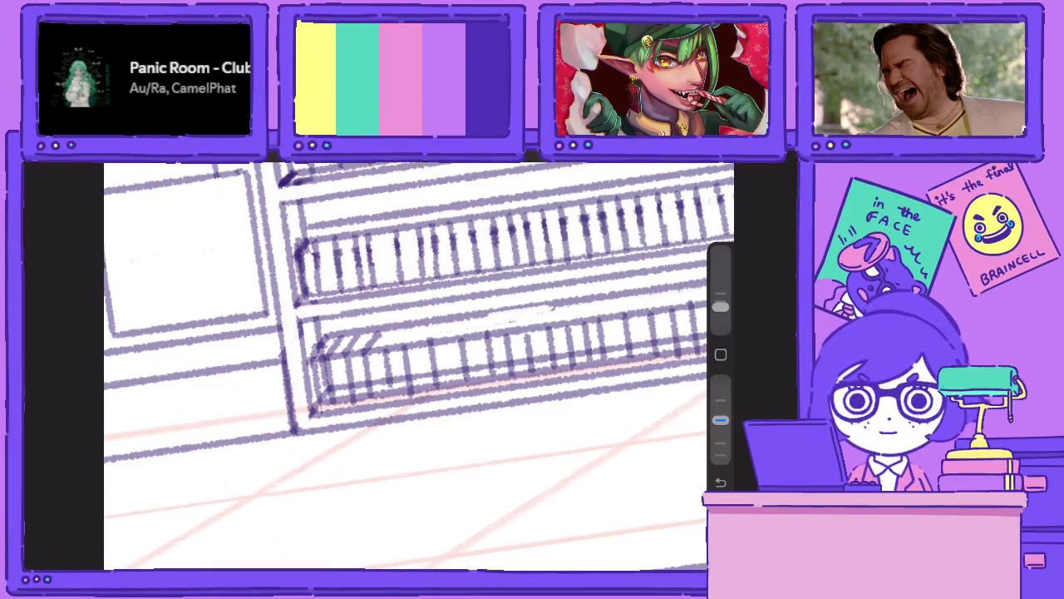
pyautogui.moveTo(381, 351)
pyautogui.mouseDown()
pyautogui.moveTo(404, 325)
pyautogui.moveTo(668, 288)
pyautogui.mouseUp()
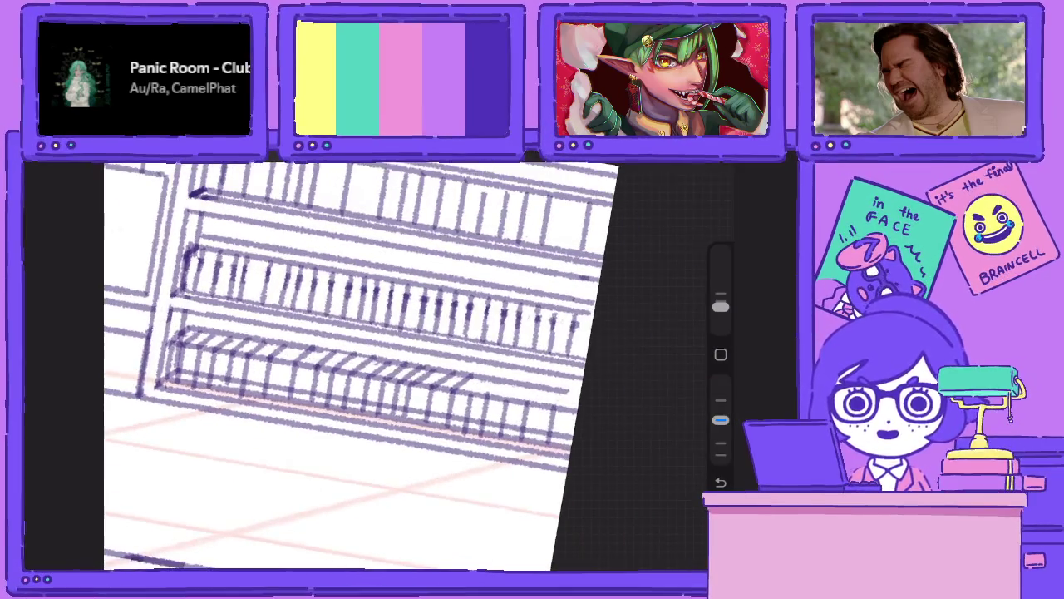
# Tilt the view, add two small diagonal hatch strokes, and return upright.
pyautogui.moveTo(415, 374); pyautogui.dragTo(349, 316)
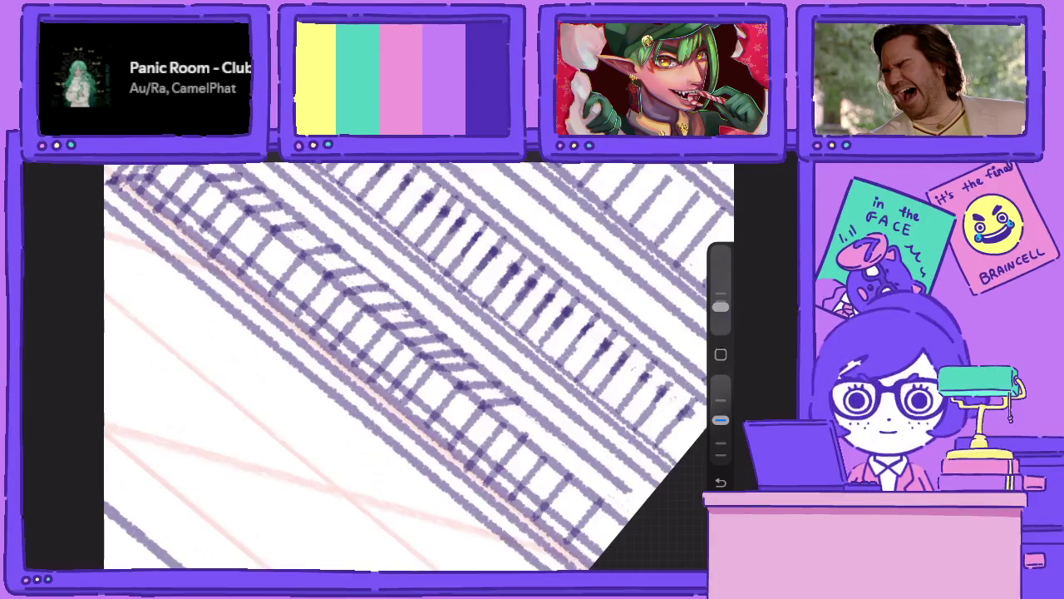
pyautogui.moveTo(395, 395)
pyautogui.mouseDown()
pyautogui.moveTo(439, 343)
pyautogui.moveTo(504, 304)
pyautogui.mouseUp()
pyautogui.moveTo(399, 365); pyautogui.dragTo(366, 349)
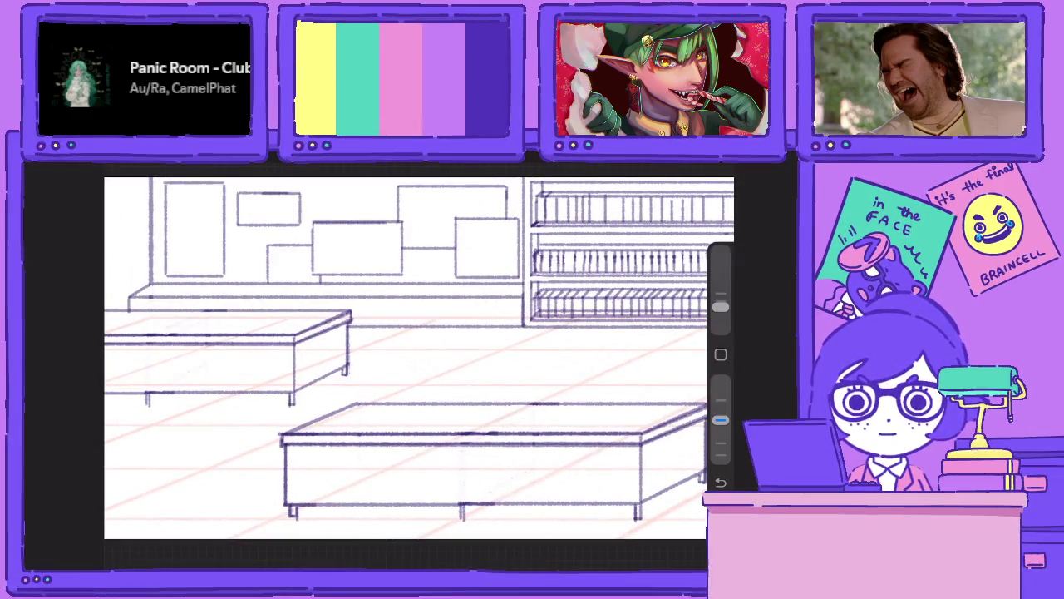
# Undo three hatch strokes and two erase strokes, then zoom in on the shelves.
pyautogui.hotkey('ctrl', 'z')
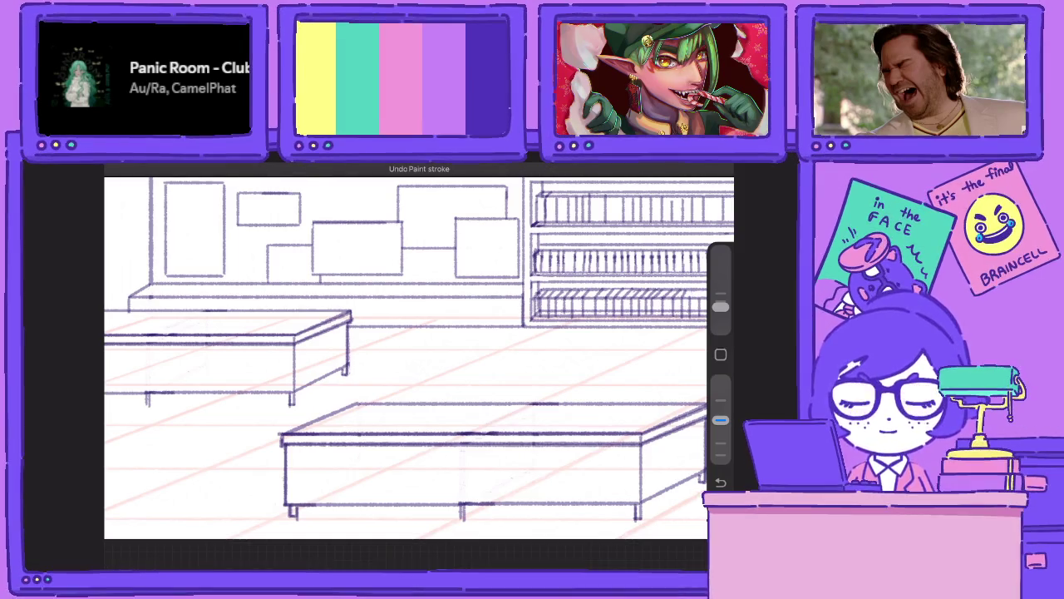
pyautogui.hotkey('ctrl', 'z')
pyautogui.hotkey('ctrl', 'z')
pyautogui.hotkey('ctrl', 'z')
pyautogui.hotkey('ctrl', 'z')
pyautogui.hotkey('ctrl', 'z')
pyautogui.hotkey('ctrl', 'z')
pyautogui.hotkey('ctrl', 'z')
pyautogui.hotkey('ctrl', 'z')
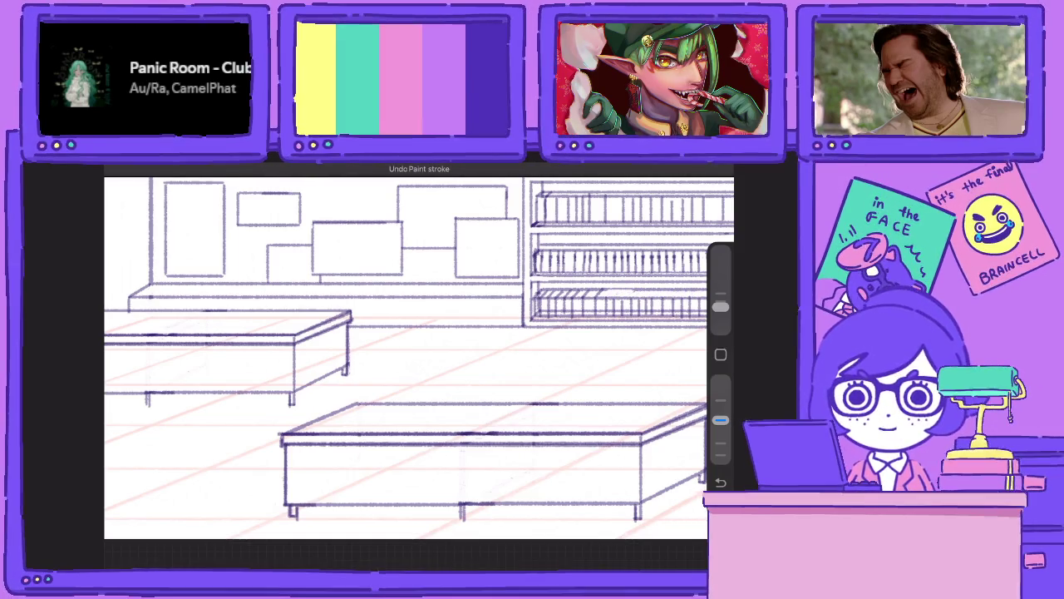
pyautogui.hotkey('ctrl', 'z')
pyautogui.hotkey('ctrl', 'z')
pyautogui.hotkey('ctrl', 'z')
pyautogui.hotkey('ctrl', 'z')
pyautogui.hotkey('ctrl', 'z')
pyautogui.hotkey('ctrl', 'z')
pyautogui.hotkey('ctrl', 'z')
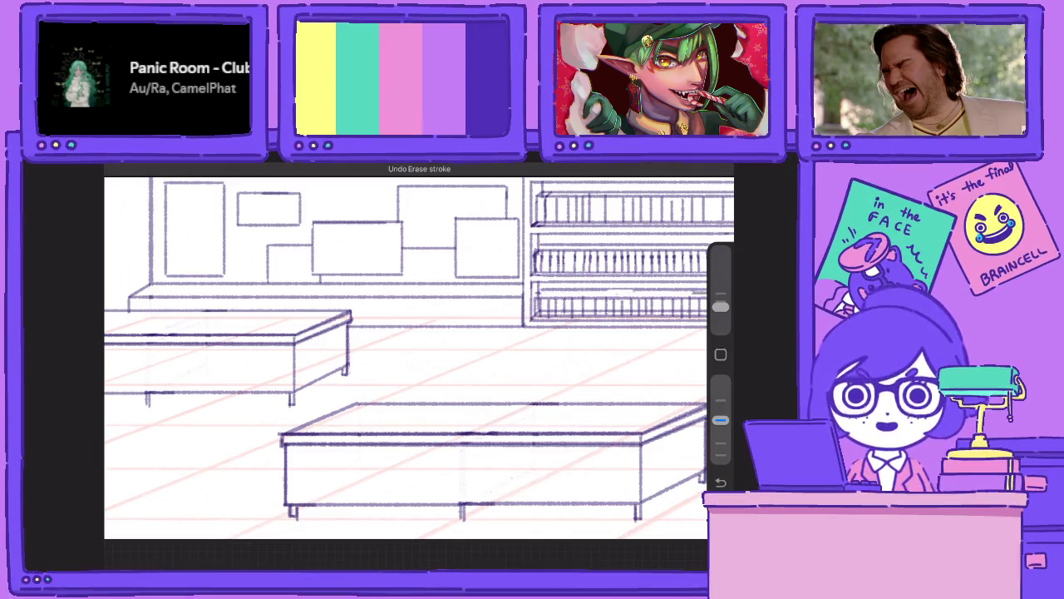
pyautogui.hotkey('ctrl', 'z')
pyautogui.hotkey('ctrl', 'z')
pyautogui.hotkey('ctrl', 'z')
pyautogui.hotkey('ctrl', 'z')
pyautogui.hotkey('ctrl', 'z')
pyautogui.hotkey('ctrl', 'z')
pyautogui.hotkey('ctrl', 'z')
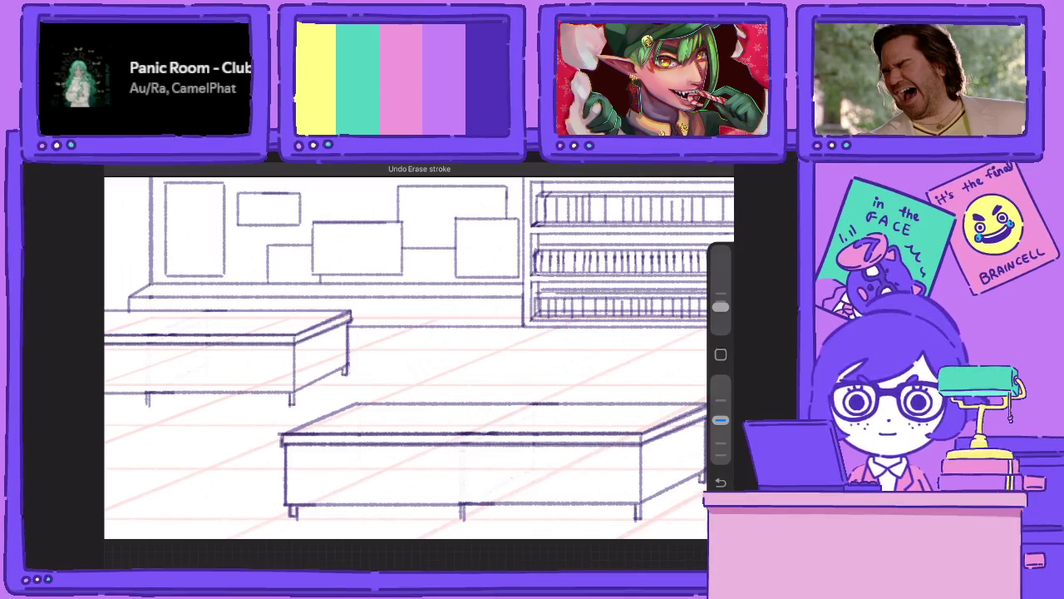
pyautogui.hotkey('ctrl', 'z')
pyautogui.hotkey('ctrl', 'z')
pyautogui.scroll(3, 408, 357)
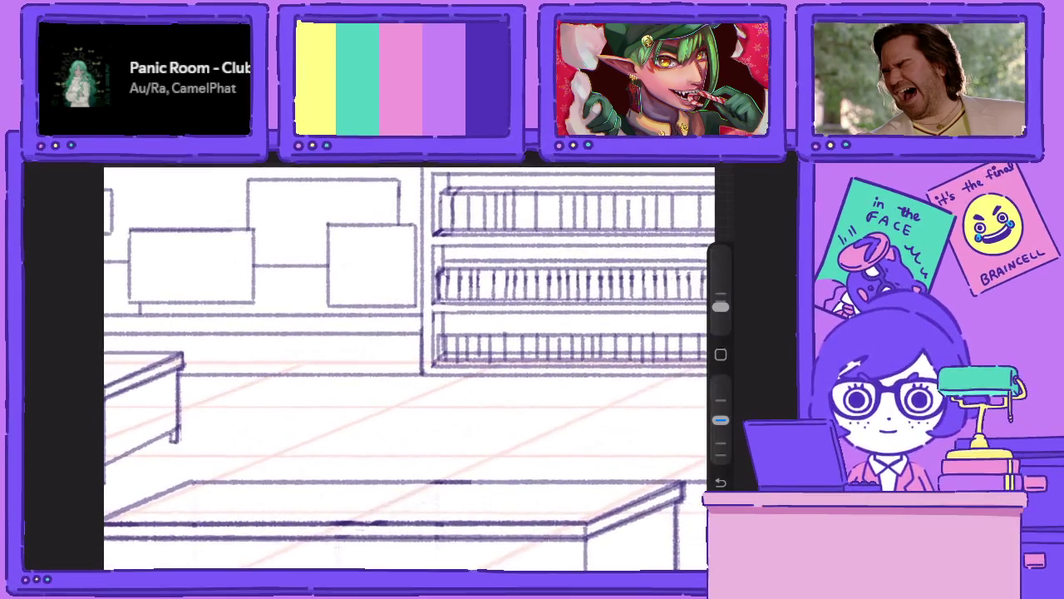
pyautogui.scroll(3, 407, 365)
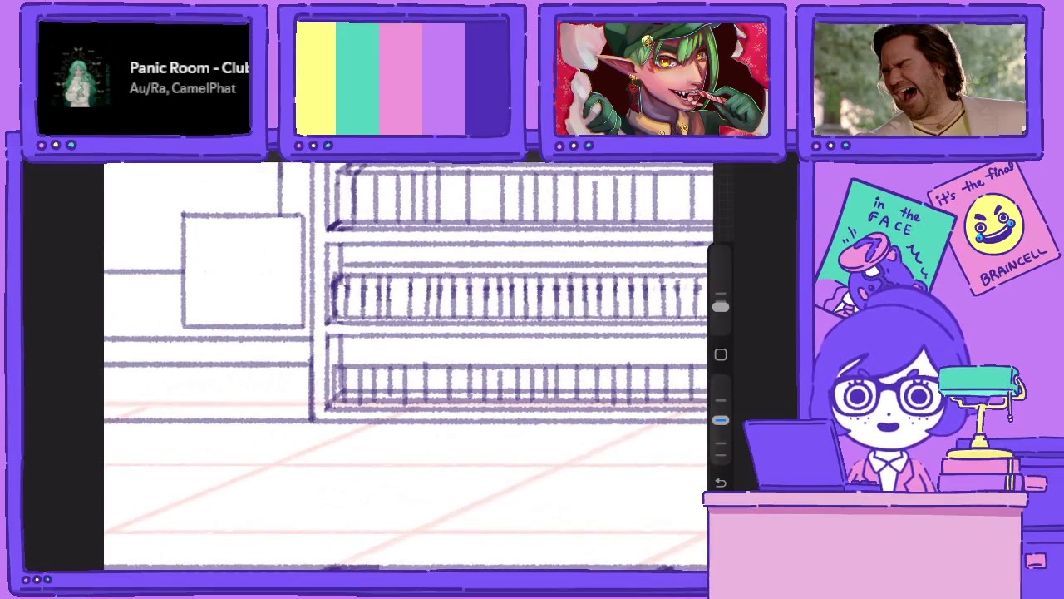
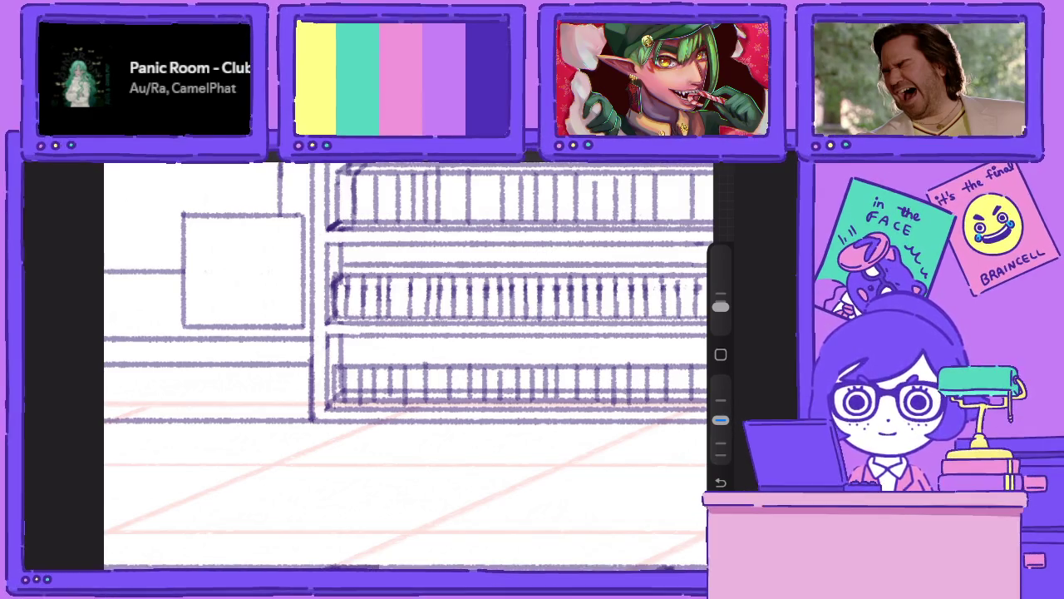
# Draw the bottom shelf's horizontal rail and its first vertical bars, redoing a misdrawn bar.
pyautogui.moveTo(415, 375); pyautogui.dragTo(344, 353)
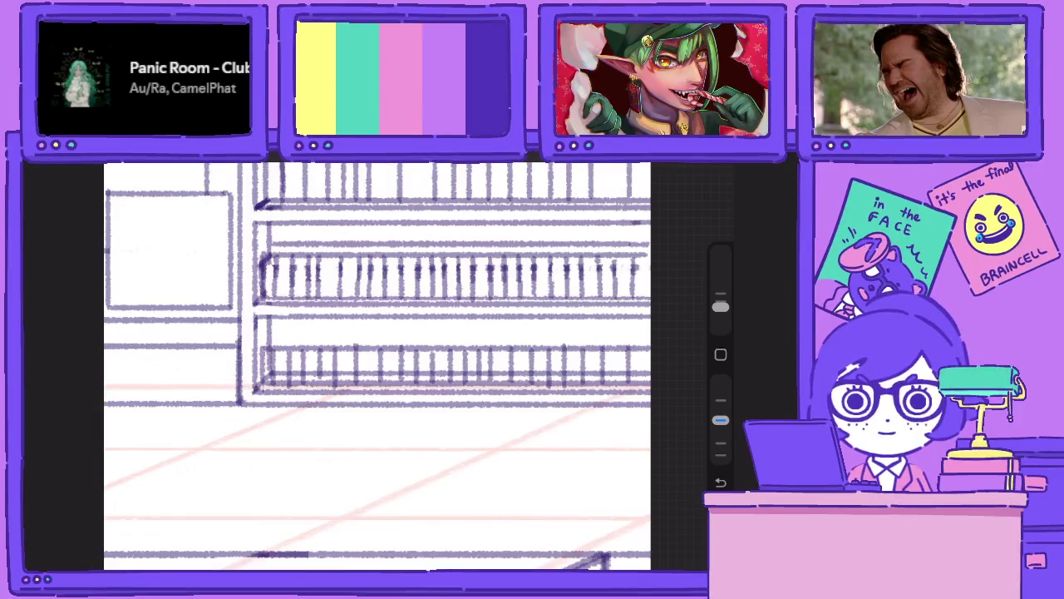
pyautogui.moveTo(264, 337)
pyautogui.mouseDown()
pyautogui.moveTo(650, 337)
pyautogui.moveTo(630, 366)
pyautogui.moveTo(605, 363)
pyautogui.mouseUp()
pyautogui.moveTo(562, 335); pyautogui.dragTo(562, 371)
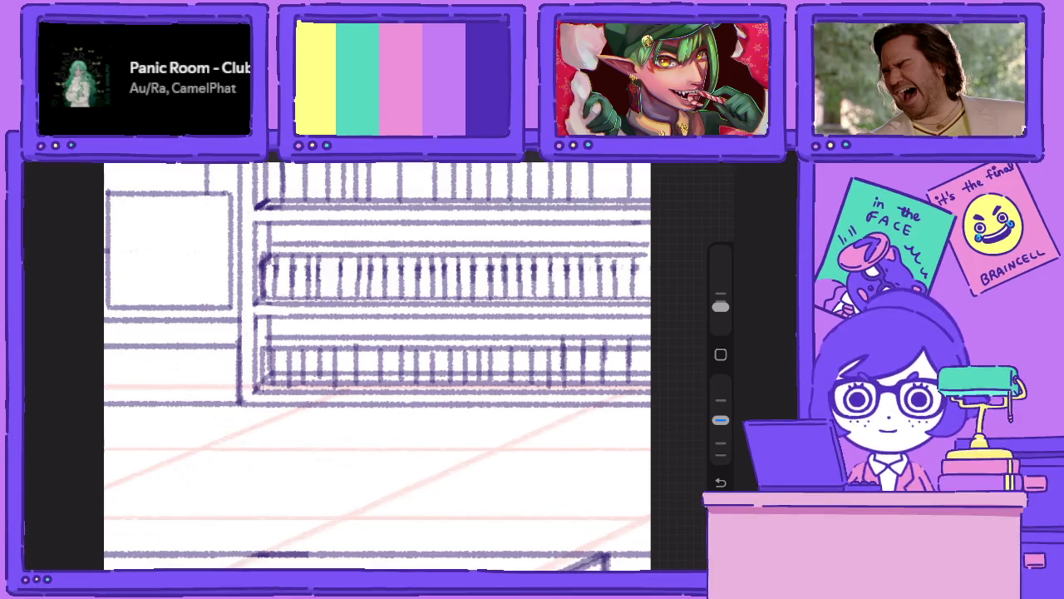
pyautogui.moveTo(547, 334); pyautogui.dragTo(547, 372)
pyautogui.hotkey('ctrl', 'z')
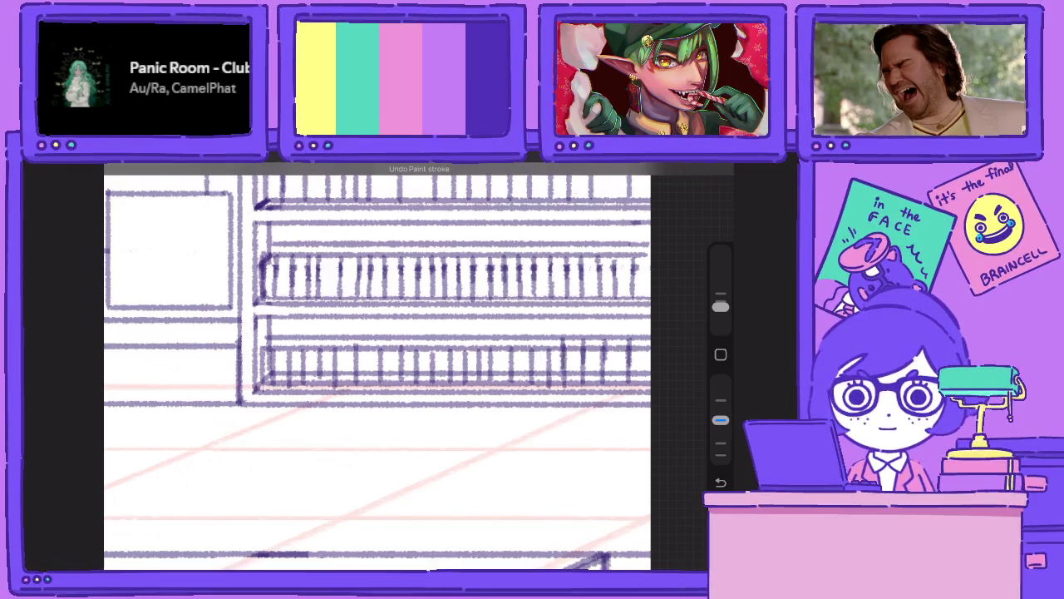
pyautogui.moveTo(548, 334)
pyautogui.mouseDown()
pyautogui.moveTo(548, 358)
pyautogui.moveTo(530, 371)
pyautogui.moveTo(479, 367)
pyautogui.moveTo(466, 341)
pyautogui.moveTo(465, 374)
pyautogui.mouseUp()
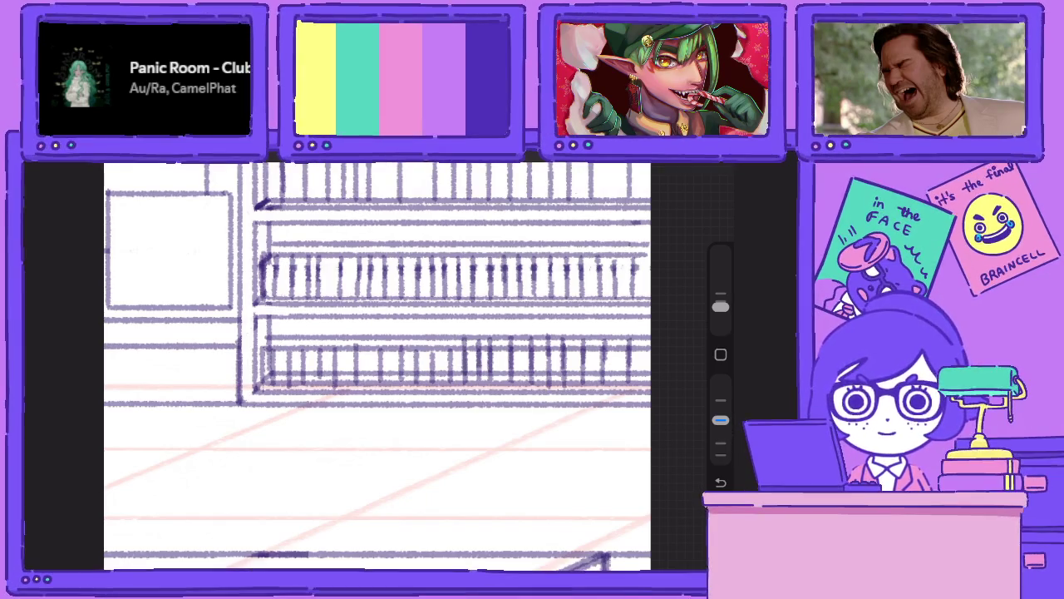
# Add more short vertical bars leftward to the rail's left end, then adjust brush opacity.
pyautogui.moveTo(451, 335)
pyautogui.mouseDown()
pyautogui.moveTo(450, 370)
pyautogui.moveTo(432, 372)
pyautogui.mouseUp()
pyautogui.moveTo(418, 336)
pyautogui.mouseDown()
pyautogui.moveTo(417, 375)
pyautogui.moveTo(404, 373)
pyautogui.mouseUp()
pyautogui.hotkey('ctrl', 'z')
pyautogui.moveTo(401, 336)
pyautogui.mouseDown()
pyautogui.moveTo(401, 371)
pyautogui.moveTo(382, 370)
pyautogui.mouseUp()
pyautogui.moveTo(357, 336)
pyautogui.mouseDown()
pyautogui.moveTo(357, 368)
pyautogui.moveTo(337, 371)
pyautogui.mouseUp()
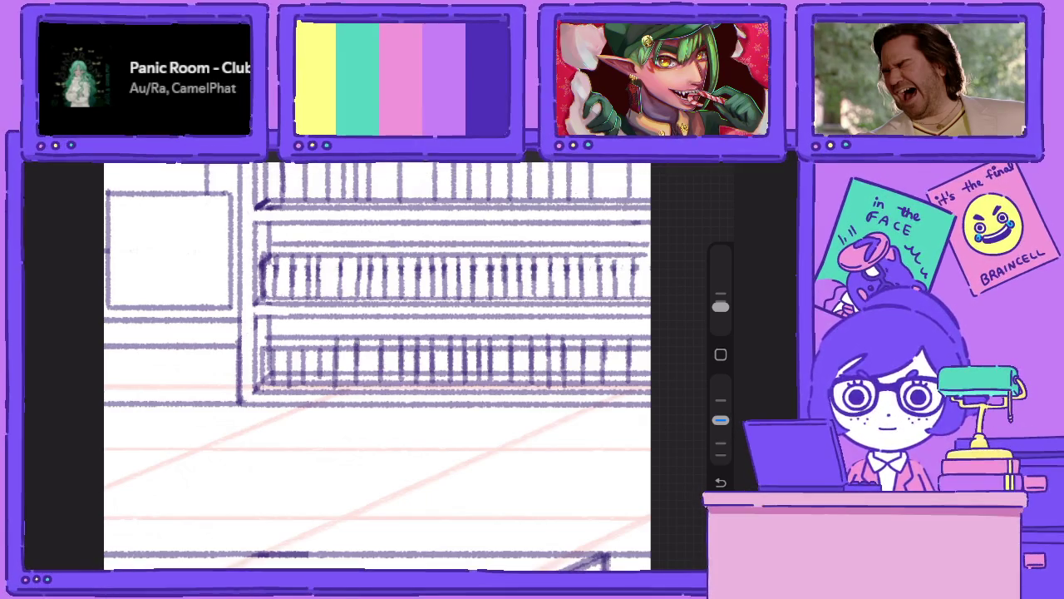
pyautogui.moveTo(320, 334)
pyautogui.mouseDown()
pyautogui.moveTo(319, 369)
pyautogui.moveTo(289, 374)
pyautogui.mouseUp()
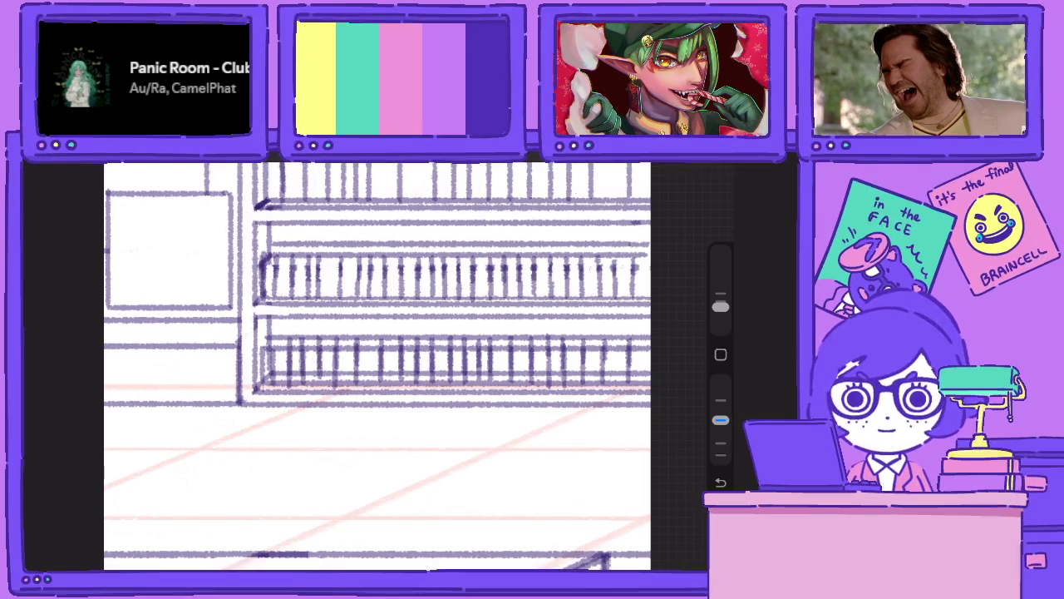
pyautogui.moveTo(266, 334); pyautogui.dragTo(266, 380)
pyautogui.moveTo(720, 420); pyautogui.dragTo(720, 381)
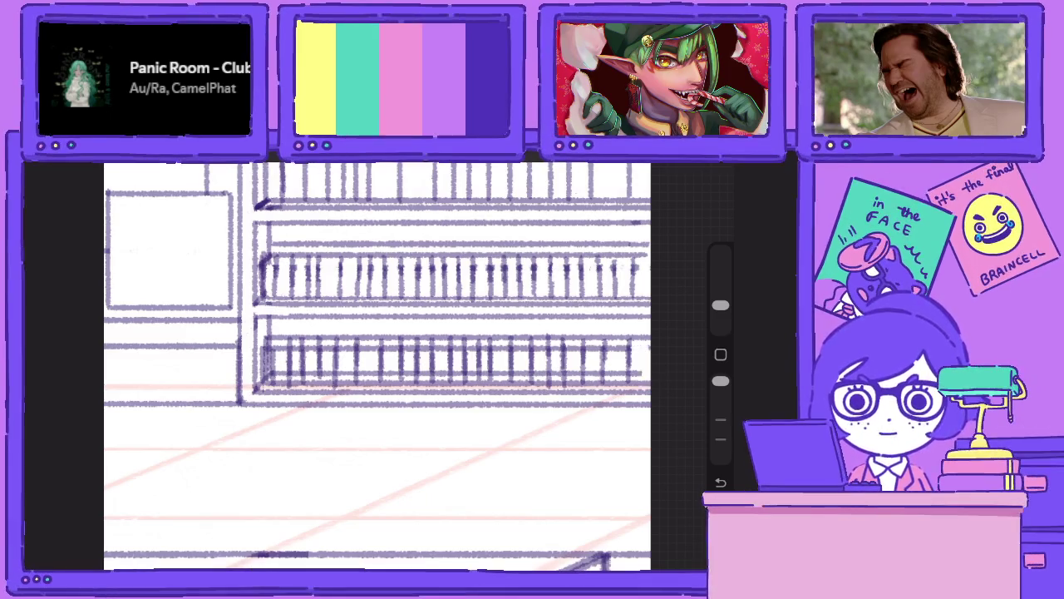
# Turn off Drawing Assist on the Research layer and erase rough strokes at the railing's right end.
pyautogui.click(695, 167)
pyautogui.click(582, 375)
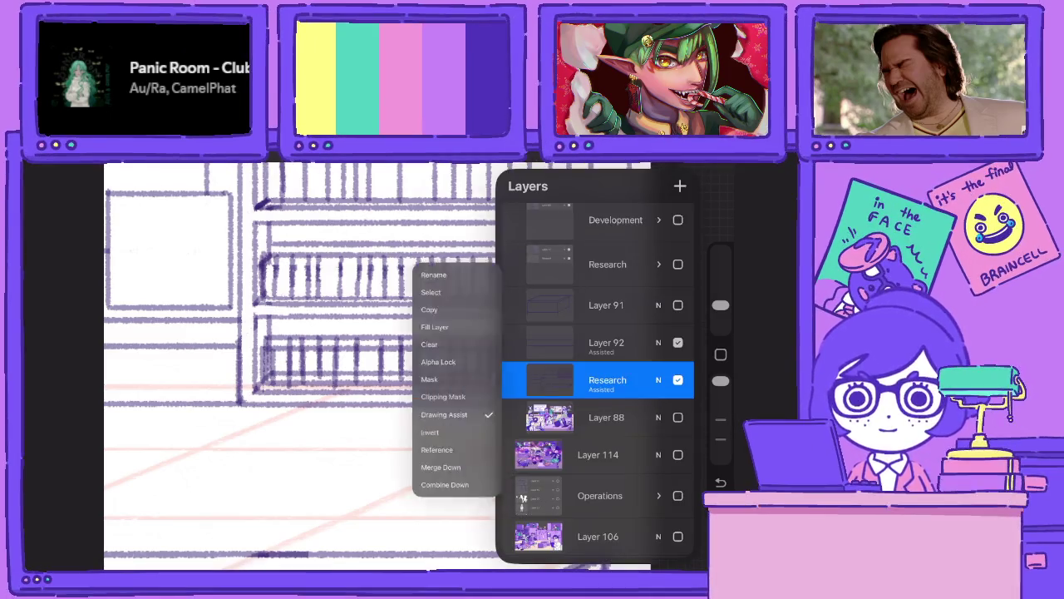
pyautogui.click(333, 465)
pyautogui.moveTo(622, 346)
pyautogui.mouseDown()
pyautogui.moveTo(620, 374)
pyautogui.moveTo(612, 349)
pyautogui.moveTo(605, 373)
pyautogui.moveTo(555, 374)
pyautogui.moveTo(556, 356)
pyautogui.moveTo(542, 376)
pyautogui.moveTo(521, 379)
pyautogui.mouseUp()
pyautogui.moveTo(516, 341)
pyautogui.mouseDown()
pyautogui.moveTo(517, 379)
pyautogui.moveTo(483, 379)
pyautogui.mouseUp()
# Erase the remaining overlapping railing strokes through to the left end, then zoom out.
pyautogui.moveTo(474, 344)
pyautogui.mouseDown()
pyautogui.moveTo(474, 374)
pyautogui.moveTo(423, 382)
pyautogui.mouseUp()
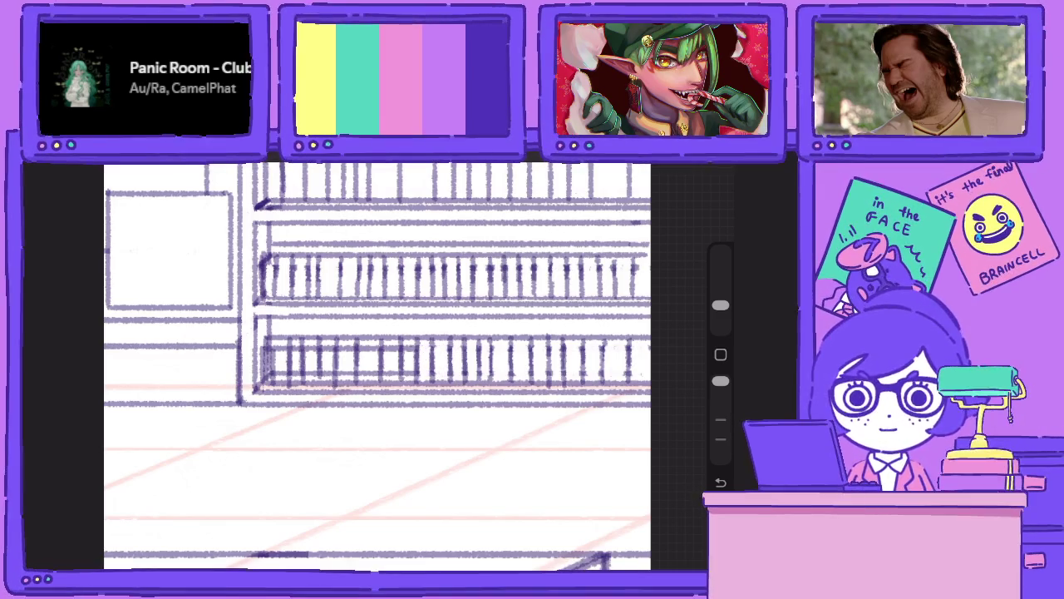
pyautogui.moveTo(410, 344)
pyautogui.mouseDown()
pyautogui.moveTo(411, 374)
pyautogui.moveTo(329, 379)
pyautogui.mouseUp()
pyautogui.moveTo(324, 343)
pyautogui.mouseDown()
pyautogui.moveTo(324, 377)
pyautogui.moveTo(306, 382)
pyautogui.moveTo(295, 367)
pyautogui.moveTo(285, 378)
pyautogui.mouseUp()
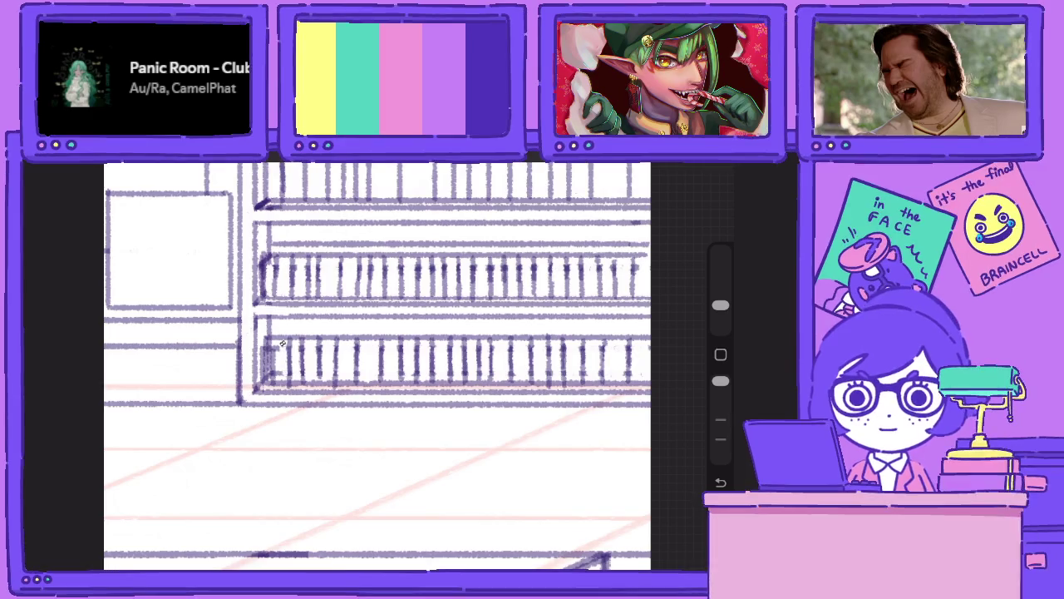
pyautogui.moveTo(277, 340); pyautogui.dragTo(271, 379)
pyautogui.moveTo(720, 381); pyautogui.dragTo(720, 420)
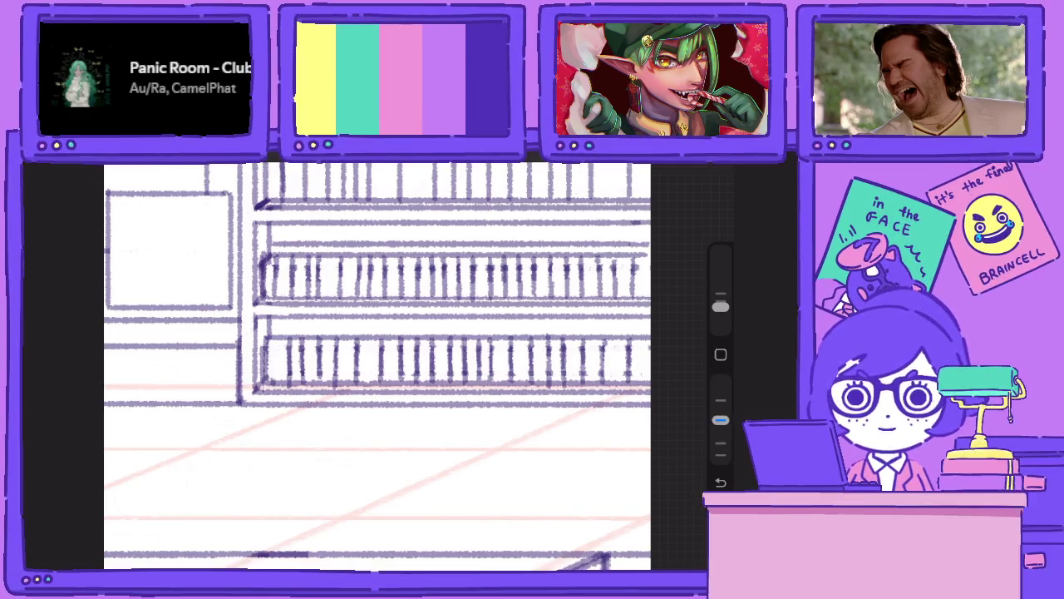
pyautogui.scroll(-5, 374, 366)
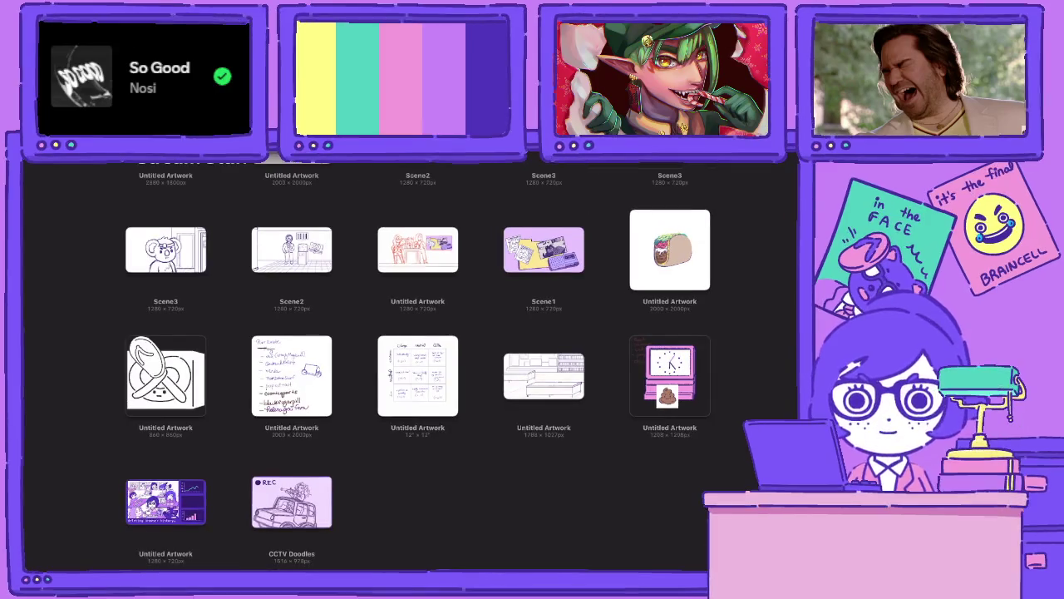
# Open Scene1, then browse the Ideas & Experiments and Silly Art stacks to open the banquet-table drawing.
pyautogui.click(543, 250)
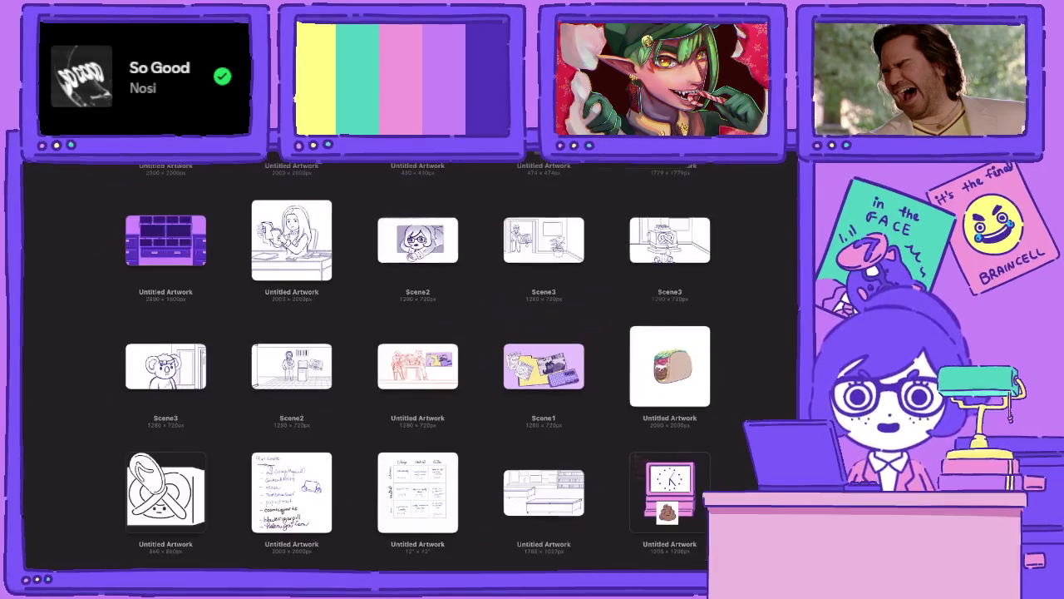
pyautogui.scroll(10, 407, 366)
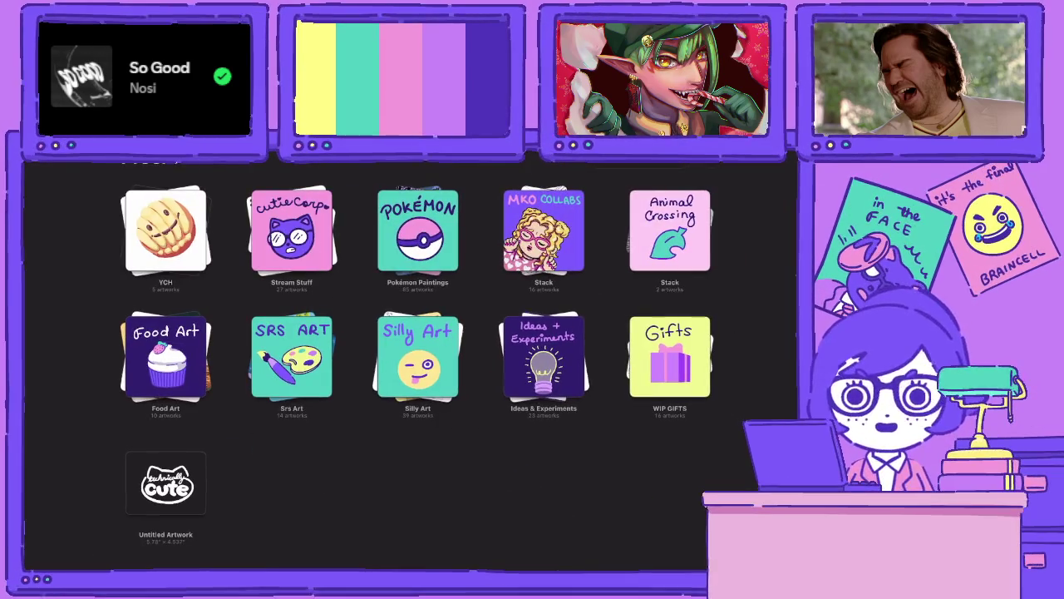
pyautogui.click(543, 355)
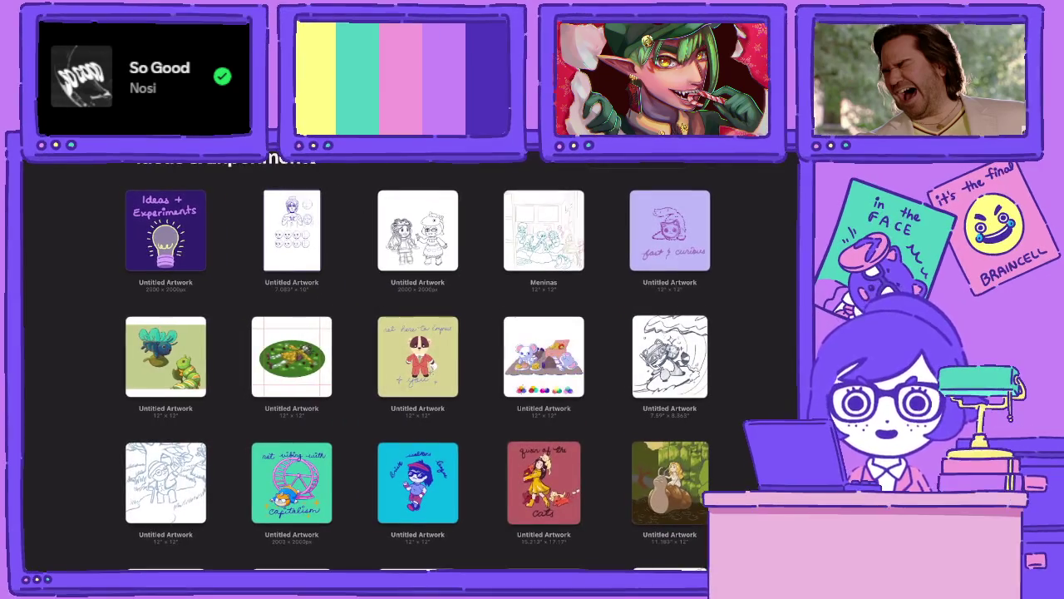
pyautogui.scroll(-2, 415, 366)
pyautogui.click(67, 167)
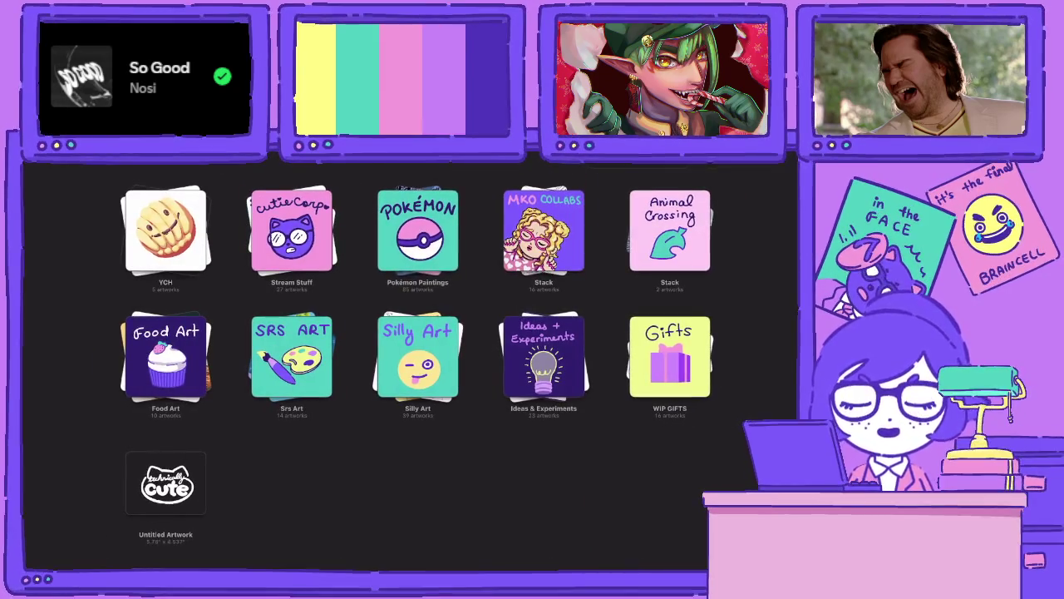
pyautogui.click(418, 356)
pyautogui.click(417, 483)
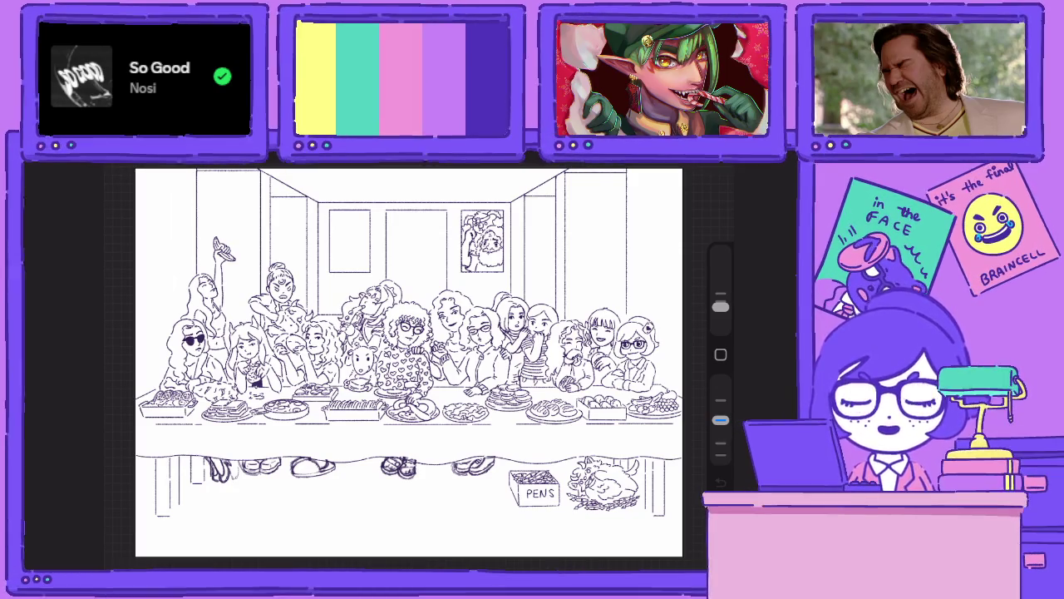
# Zoom in and out around the banquet-table drawing before returning to the gallery.
pyautogui.scroll(3, 541, 474)
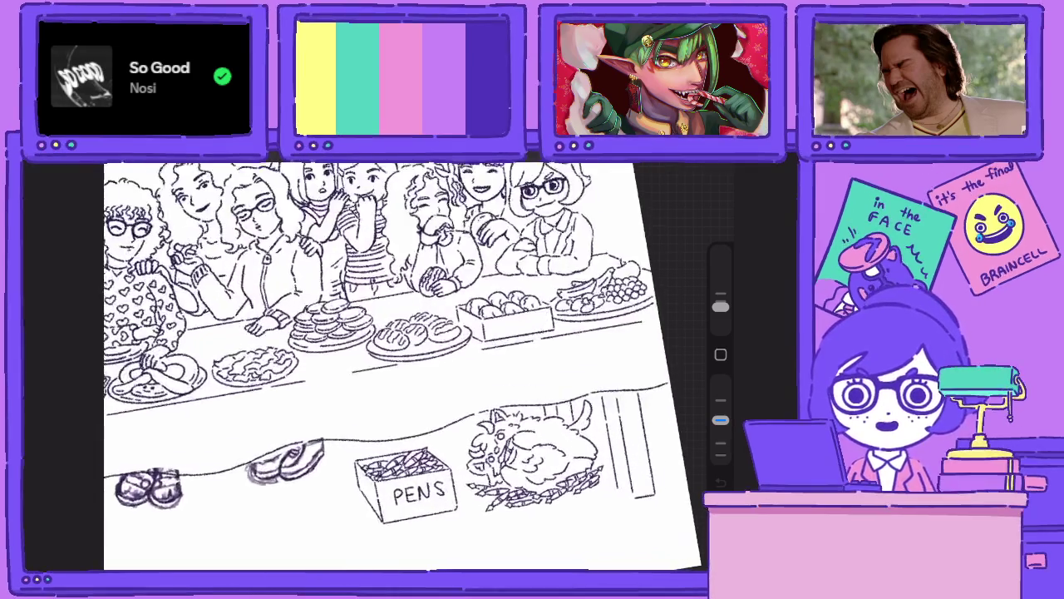
pyautogui.scroll(3, 541, 474)
pyautogui.scroll(2, 540, 474)
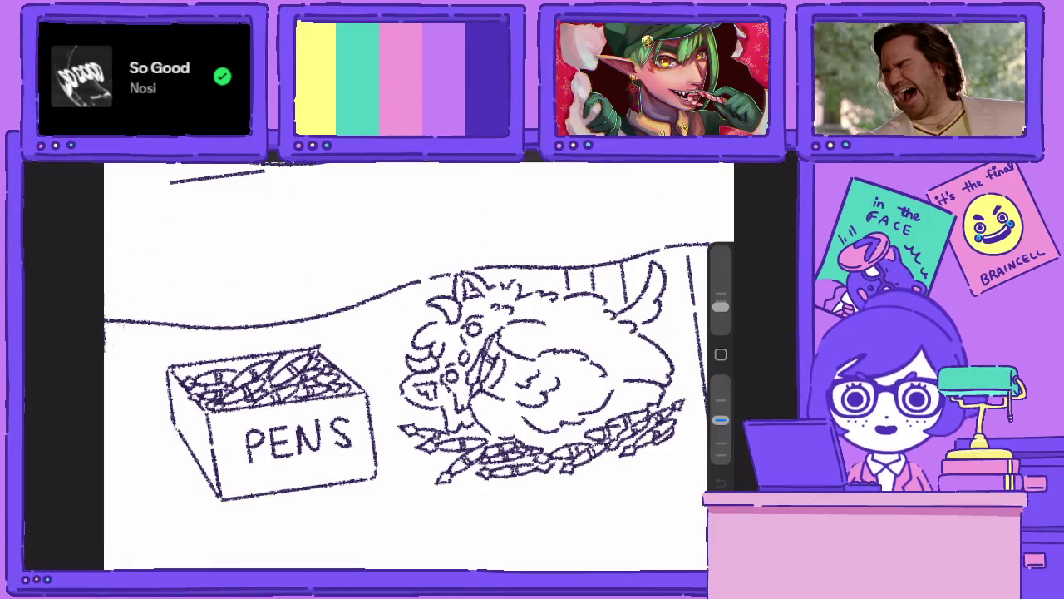
pyautogui.scroll(-5, 407, 366)
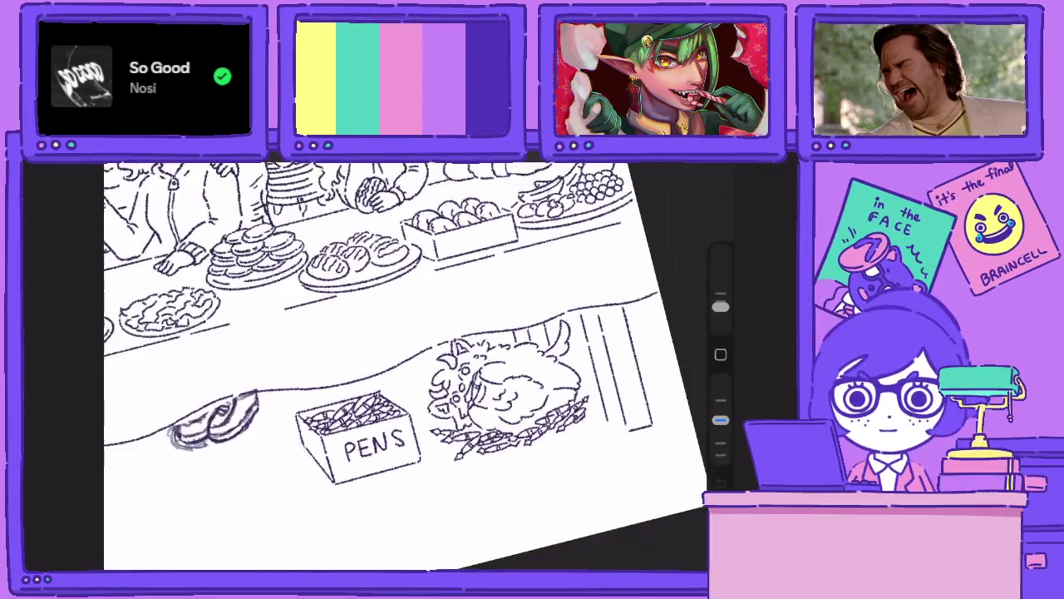
pyautogui.scroll(-3, 407, 366)
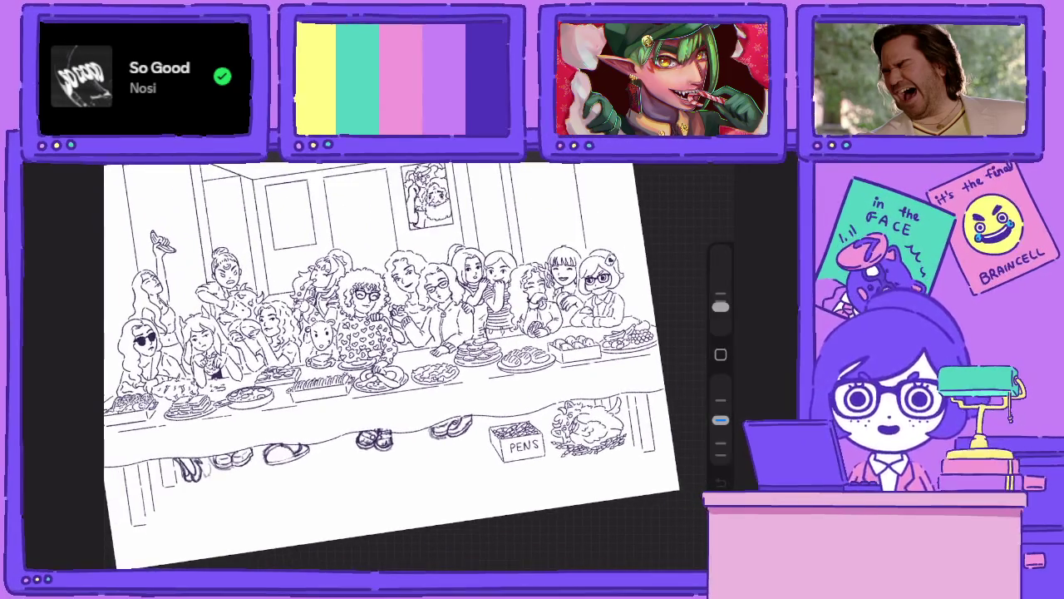
pyautogui.scroll(3, 407, 366)
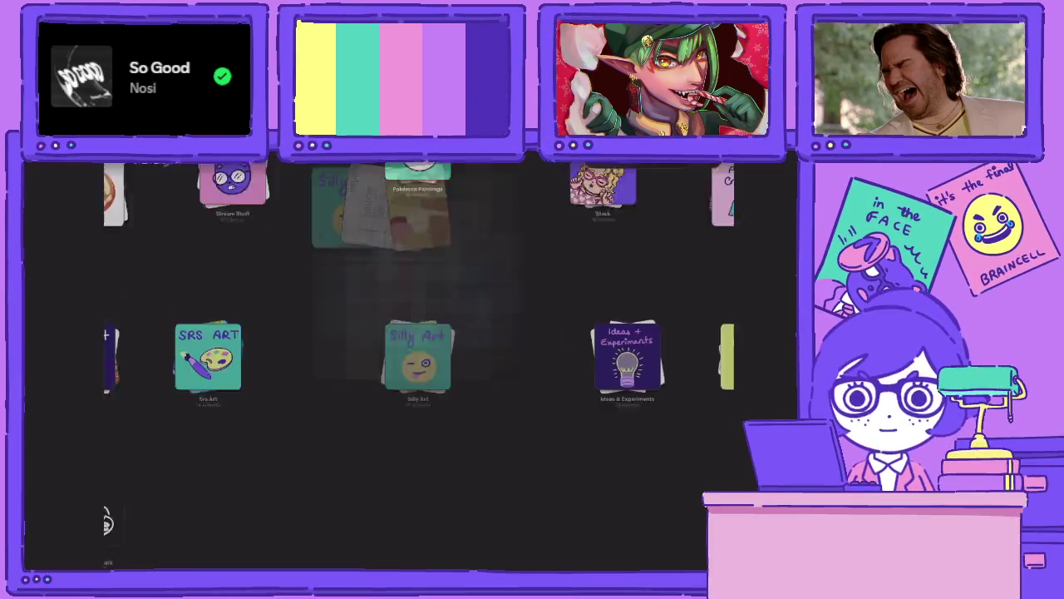
# Open the 1788×1027 Untitled Artwork room sketch from the Stream Stuff stack and zoom in on a table.
pyautogui.click(285, 230)
pyautogui.scroll(-3, 407, 365)
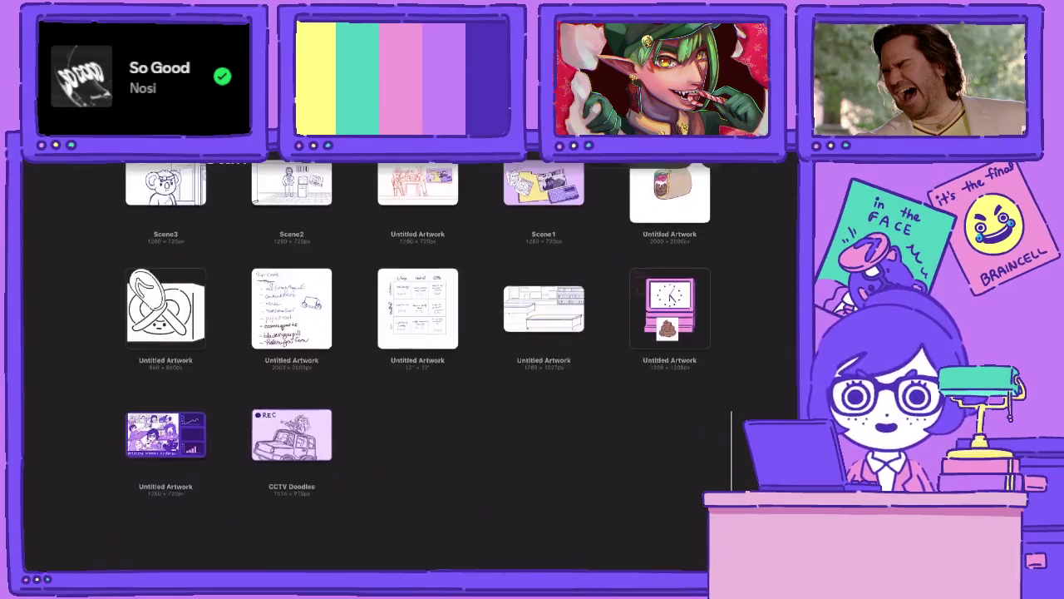
pyautogui.scroll(2, 407, 365)
pyautogui.click(544, 369)
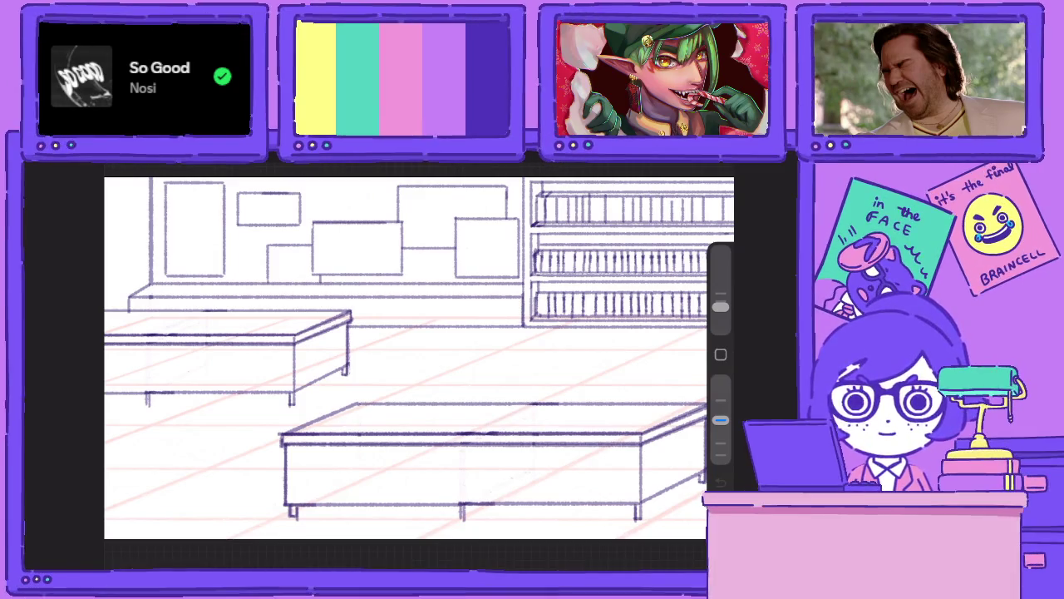
pyautogui.scroll(5, 416, 357)
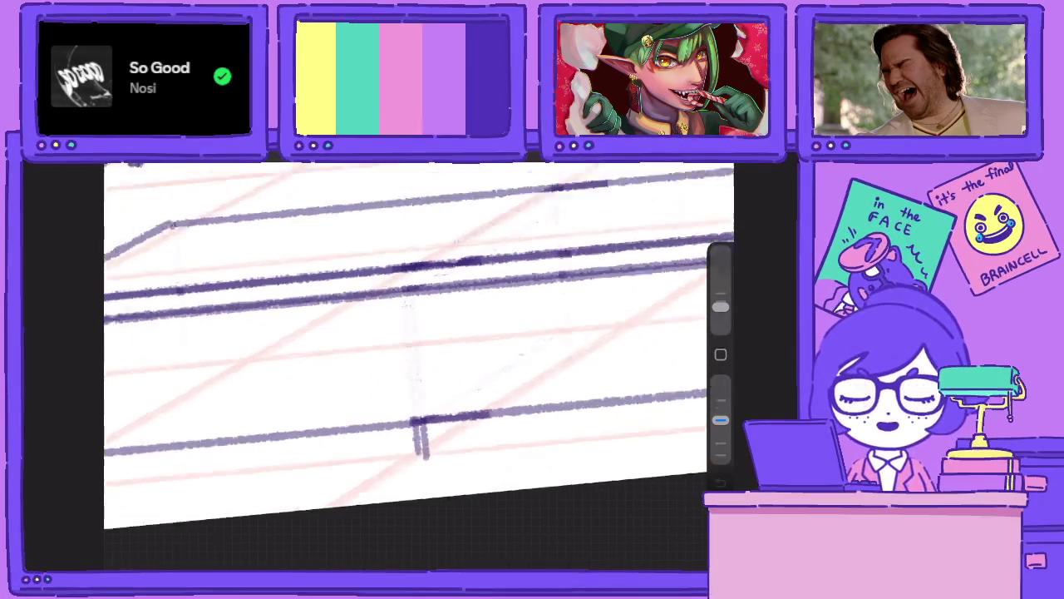
pyautogui.click(680, 160)
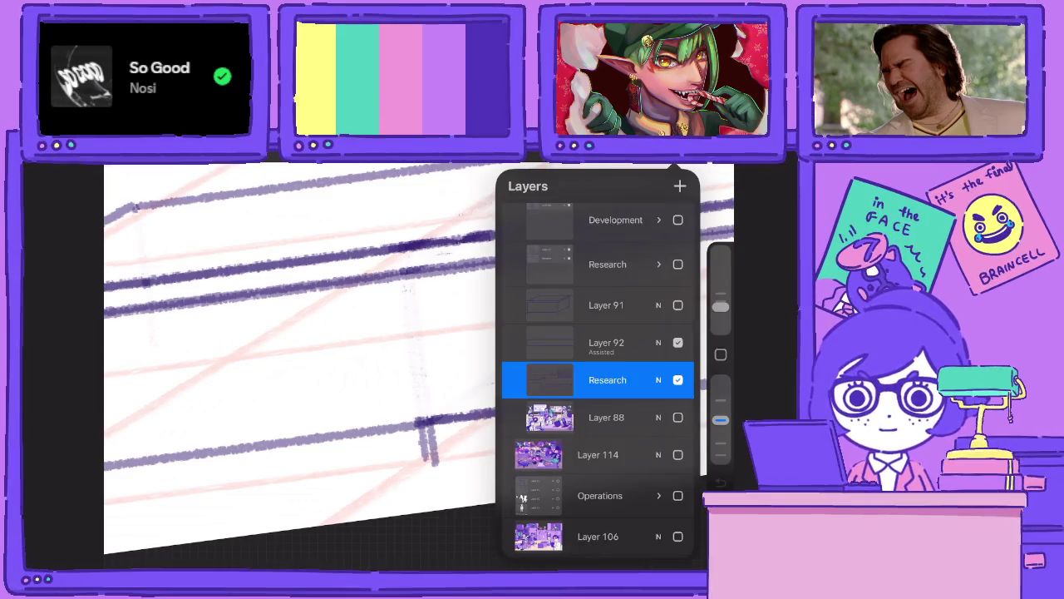
# Darken the front bench's top edge and its right and left legs with purple pencil strokes.
pyautogui.click(549, 379)
pyautogui.click(250, 374)
pyautogui.moveTo(439, 420)
pyautogui.mouseDown()
pyautogui.moveTo(441, 464)
pyautogui.moveTo(424, 465)
pyautogui.moveTo(285, 407)
pyautogui.mouseUp()
pyautogui.moveTo(416, 333); pyautogui.dragTo(358, 333)
pyautogui.moveTo(582, 390); pyautogui.dragTo(585, 426)
pyautogui.moveTo(416, 332)
pyautogui.mouseDown()
pyautogui.moveTo(374, 316)
pyautogui.moveTo(416, 349)
pyautogui.mouseUp()
pyautogui.moveTo(570, 384); pyautogui.dragTo(572, 416)
pyautogui.moveTo(416, 332)
pyautogui.mouseDown()
pyautogui.moveTo(374, 316)
pyautogui.moveTo(433, 349)
pyautogui.mouseUp()
pyautogui.moveTo(286, 414)
pyautogui.mouseDown()
pyautogui.moveTo(291, 446)
pyautogui.moveTo(266, 453)
pyautogui.mouseUp()
pyautogui.moveTo(416, 333)
pyautogui.mouseDown()
pyautogui.moveTo(391, 315)
pyautogui.moveTo(416, 332)
pyautogui.mouseUp()
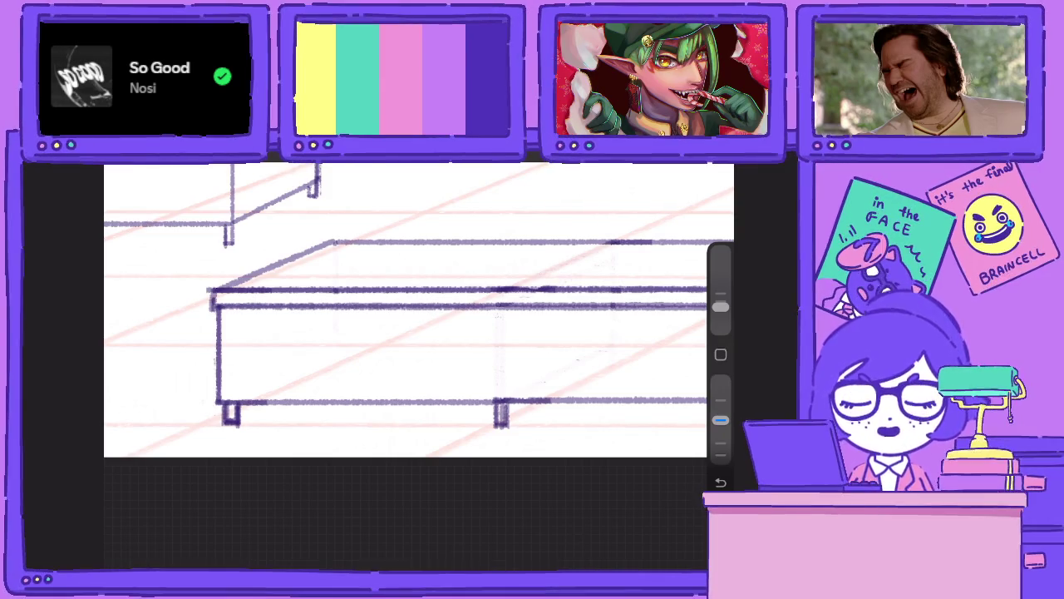
# Check the Research layer's options and erase the stray line stub past the bench's corner.
pyautogui.scroll(-5, 419, 309)
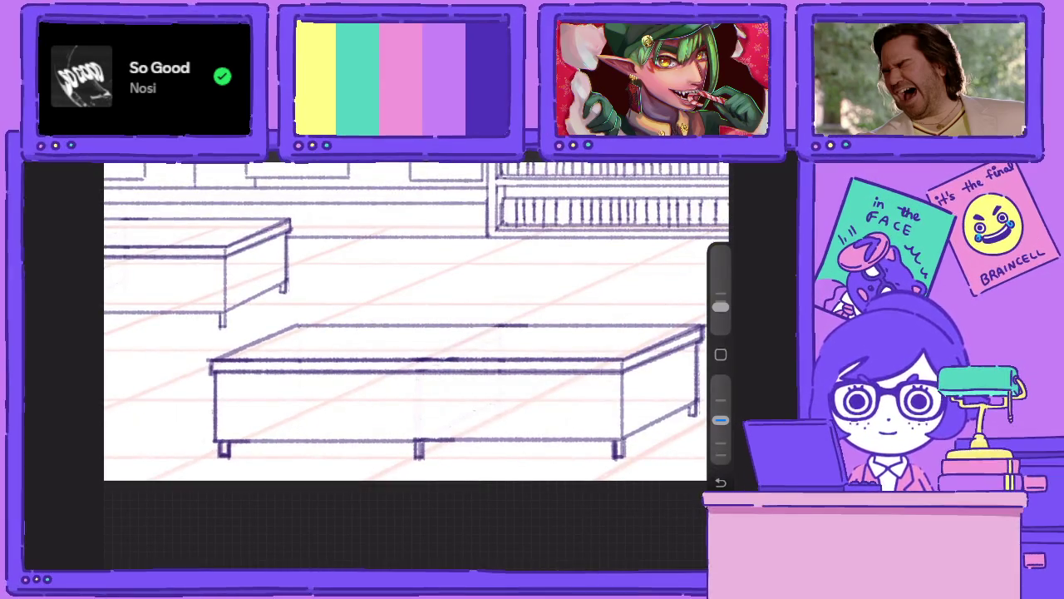
pyautogui.scroll(5, 419, 358)
pyautogui.click(665, 159)
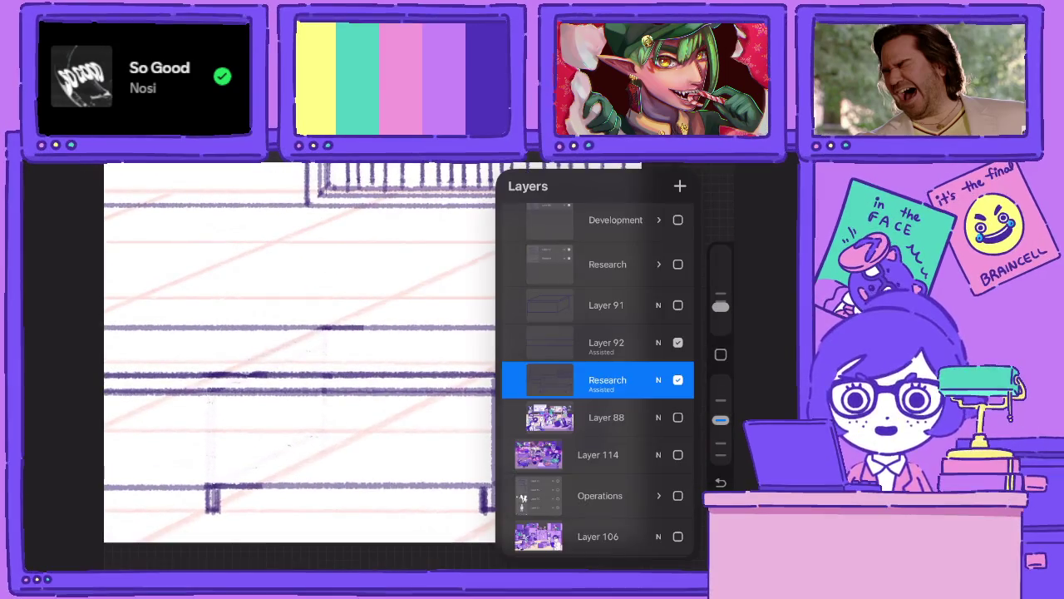
pyautogui.click(549, 379)
pyautogui.click(291, 333)
pyautogui.click(665, 159)
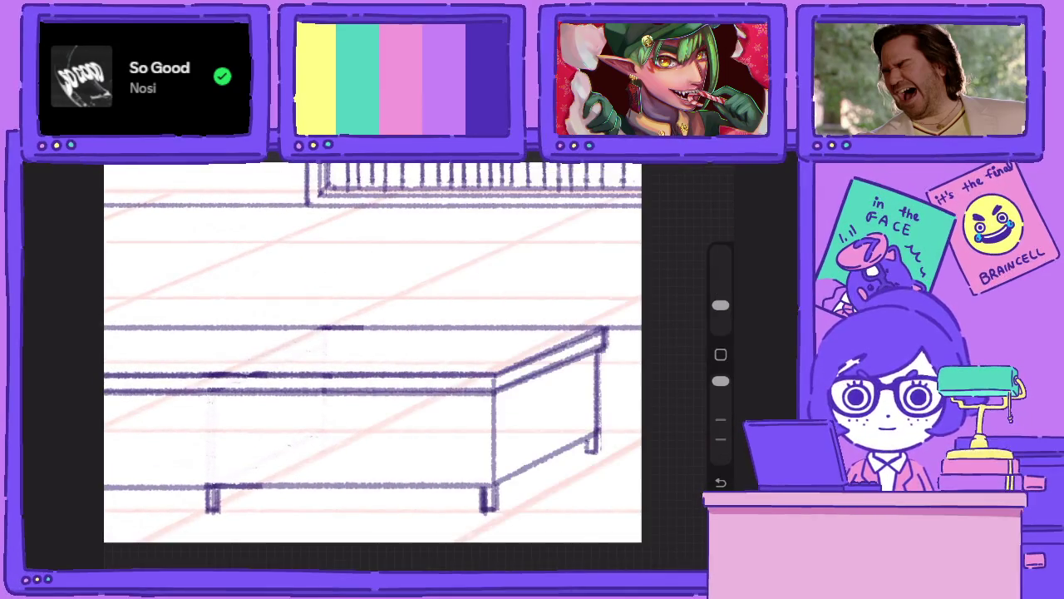
pyautogui.moveTo(614, 326); pyautogui.dragTo(640, 326)
# Draw a darker line along the bench's top edge and erase its right-end overshoot.
pyautogui.scroll(-3, 407, 357)
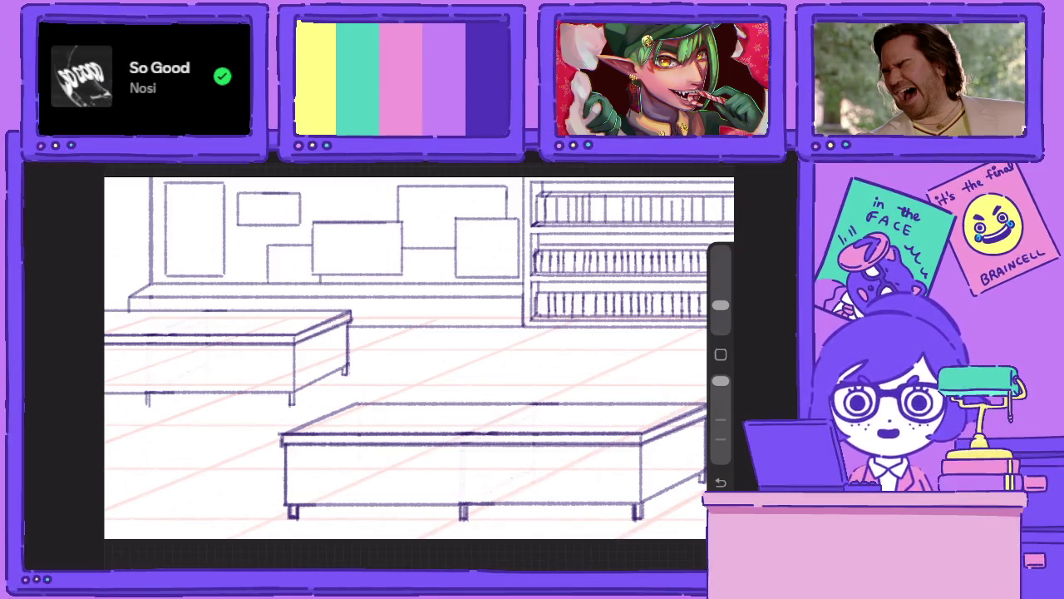
pyautogui.scroll(-3, 407, 358)
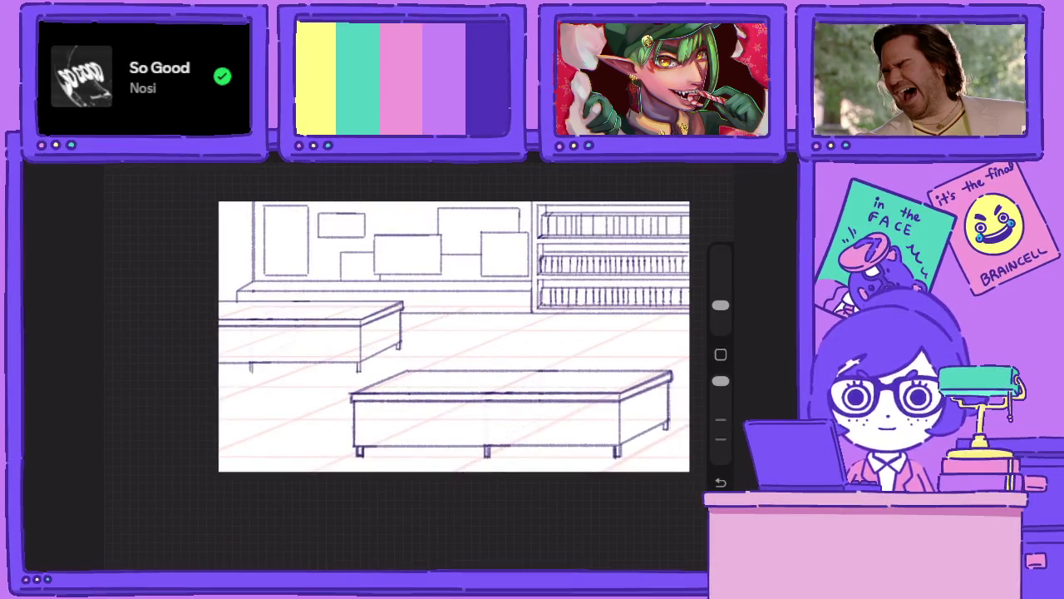
pyautogui.scroll(3, 478, 358)
pyautogui.moveTo(719, 381); pyautogui.dragTo(720, 420)
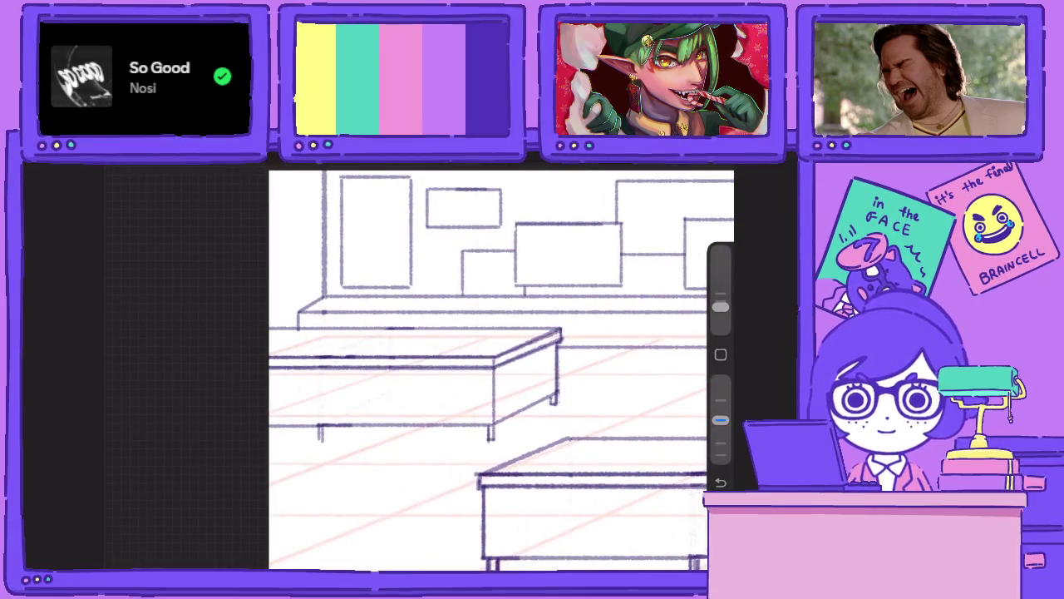
pyautogui.click(607, 379)
pyautogui.click(333, 415)
pyautogui.moveTo(374, 375); pyautogui.dragTo(457, 291)
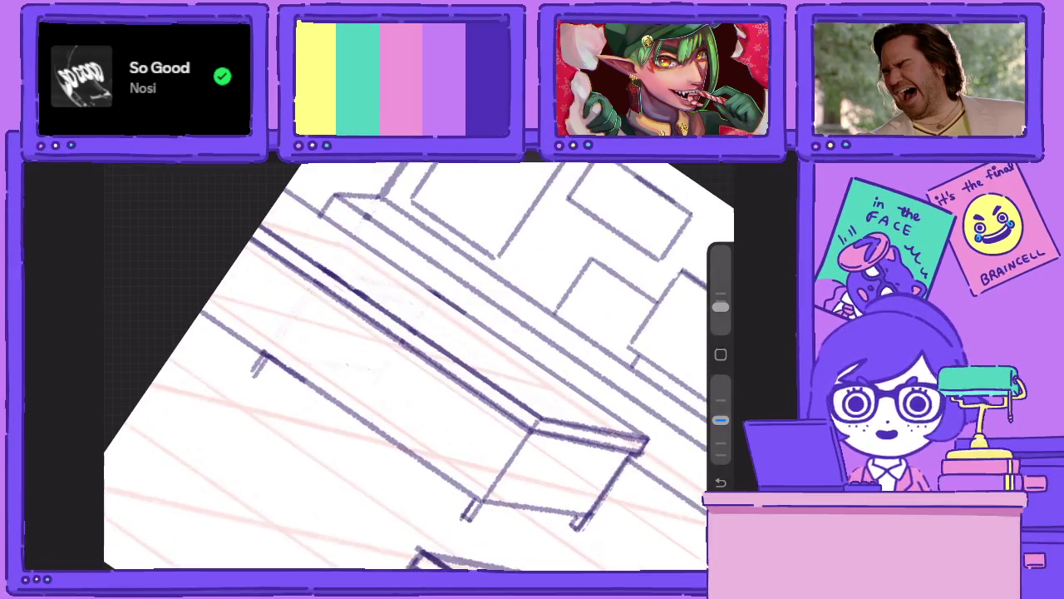
pyautogui.moveTo(283, 193); pyautogui.dragTo(645, 443)
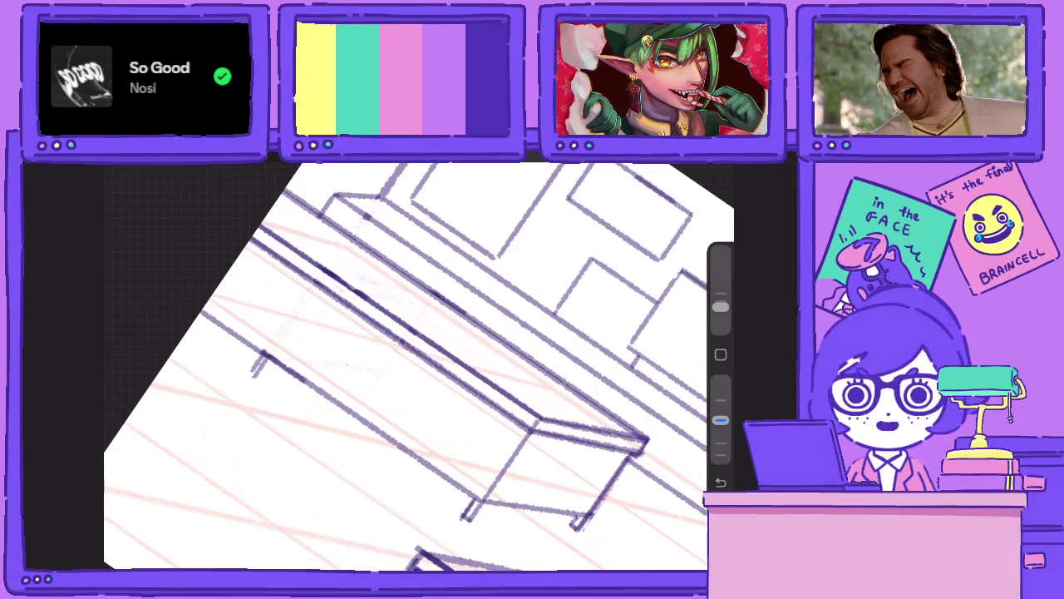
pyautogui.moveTo(720, 420); pyautogui.dragTo(720, 381)
pyautogui.moveTo(649, 440); pyautogui.dragTo(329, 218)
pyautogui.scroll(-5, 416, 366)
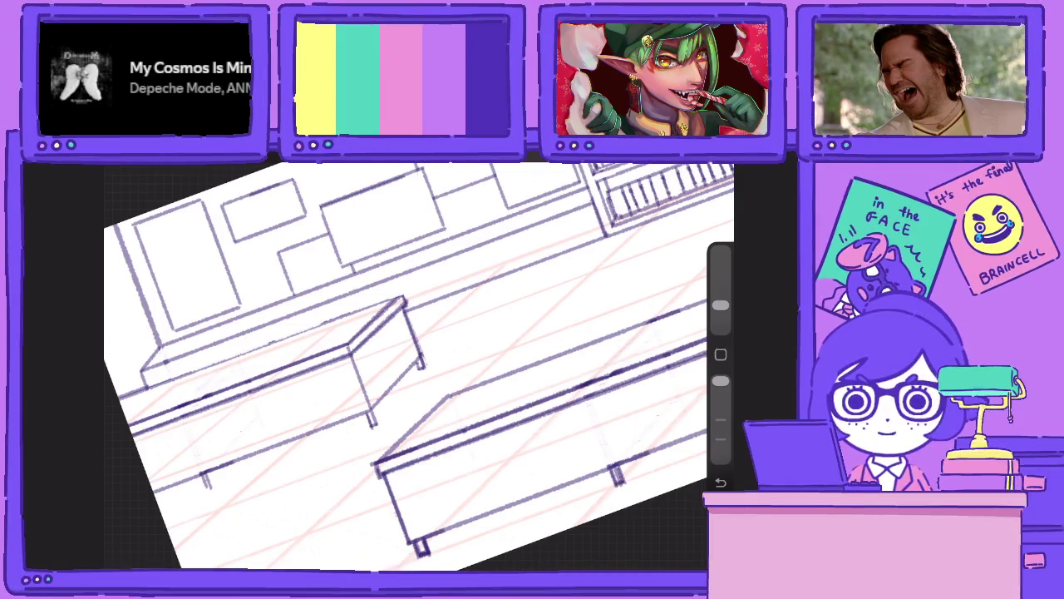
pyautogui.scroll(3, 416, 366)
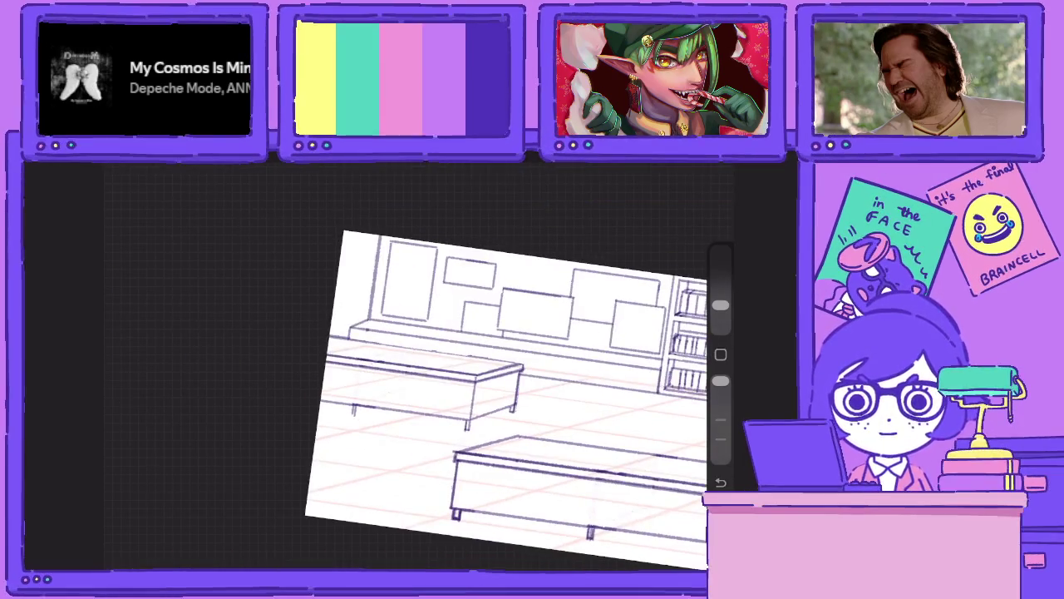
pyautogui.moveTo(719, 381); pyautogui.dragTo(720, 420)
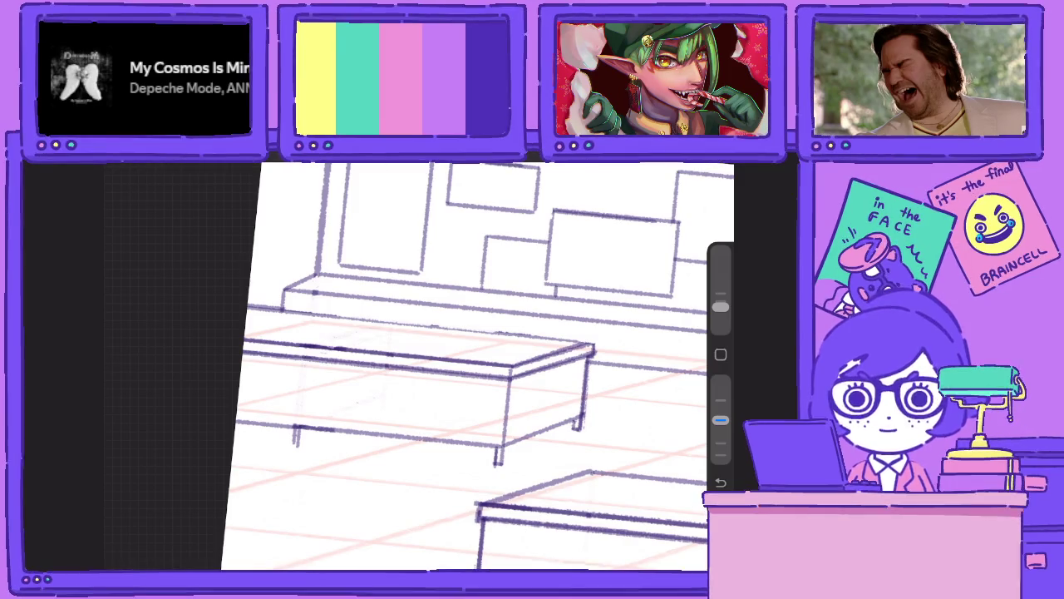
pyautogui.moveTo(249, 309)
pyautogui.mouseDown()
pyautogui.moveTo(605, 348)
pyautogui.moveTo(246, 306)
pyautogui.mouseUp()
pyautogui.hotkey('ctrl', 'z')
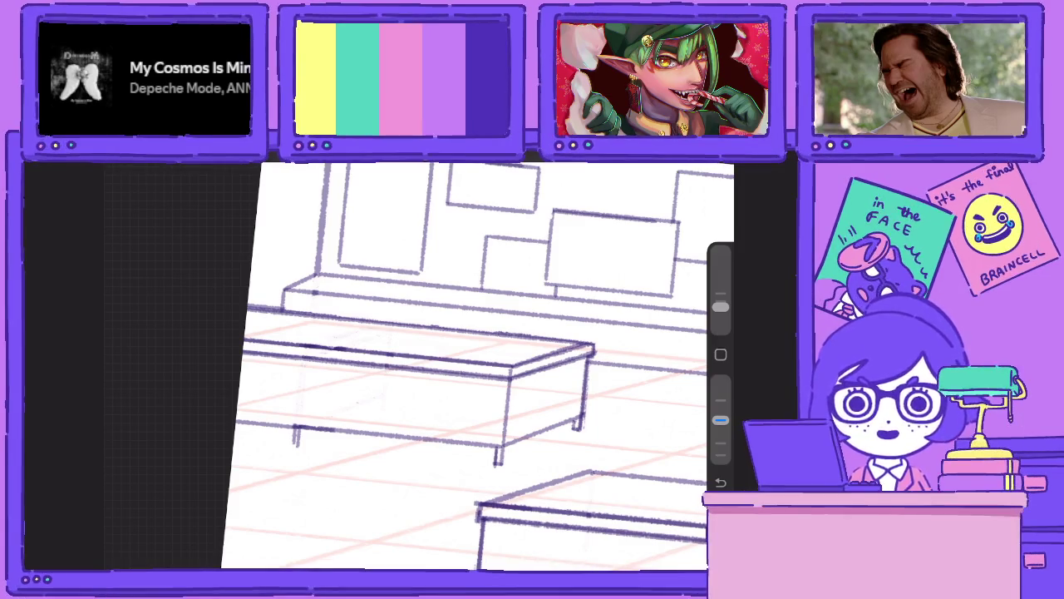
pyautogui.press('l')
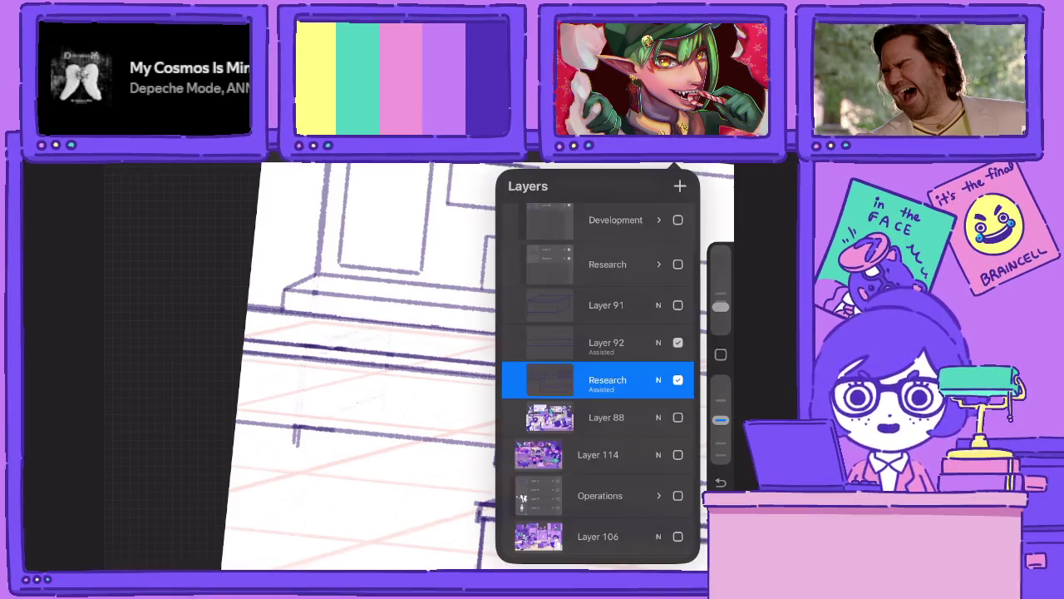
pyautogui.scroll(-5, 407, 358)
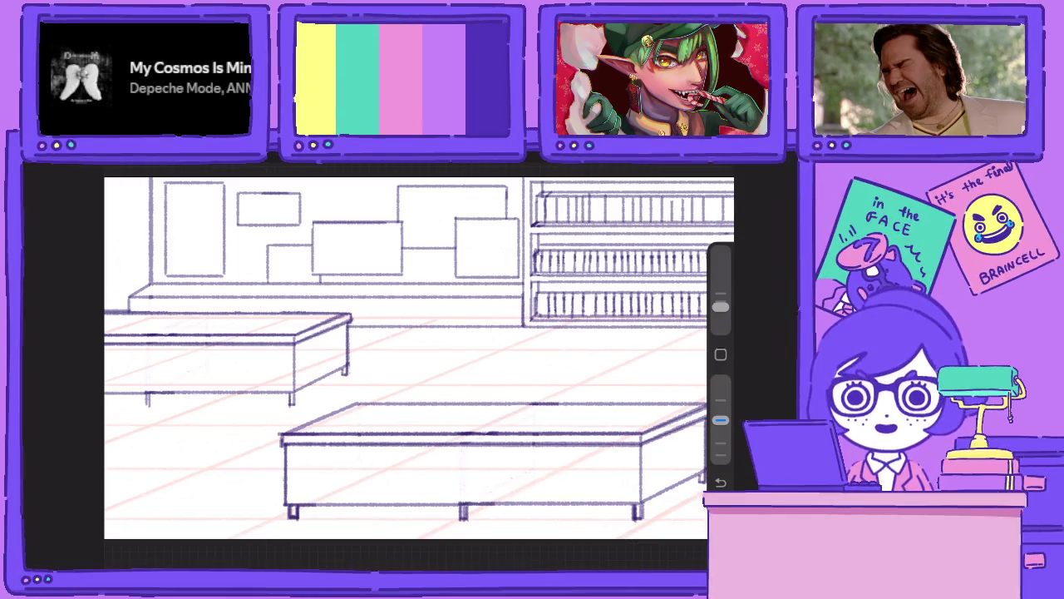
pyautogui.scroll(-3, 407, 358)
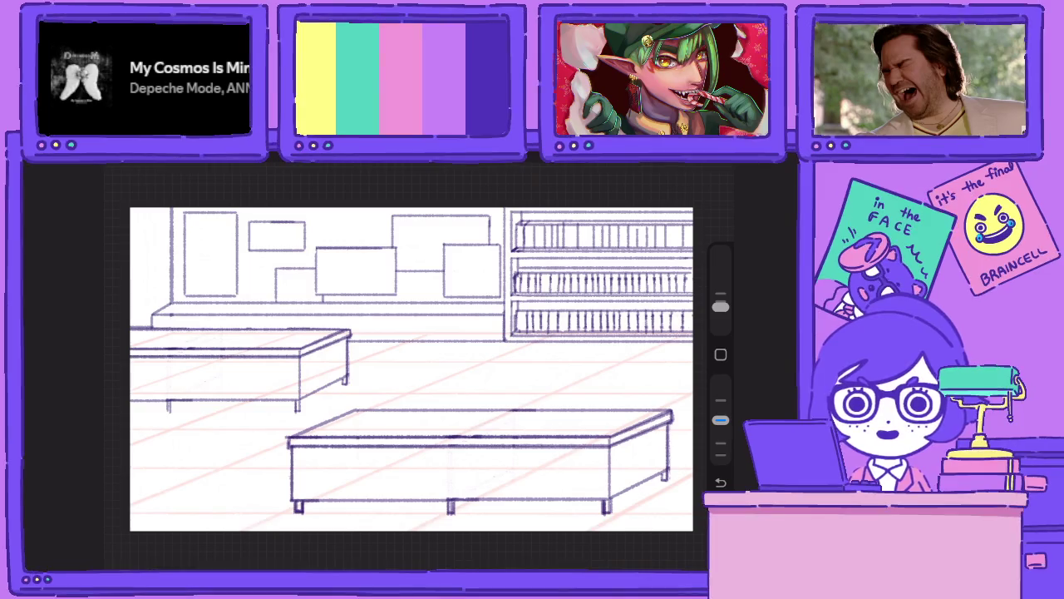
pyautogui.scroll(1, 408, 370)
pyautogui.press('l')
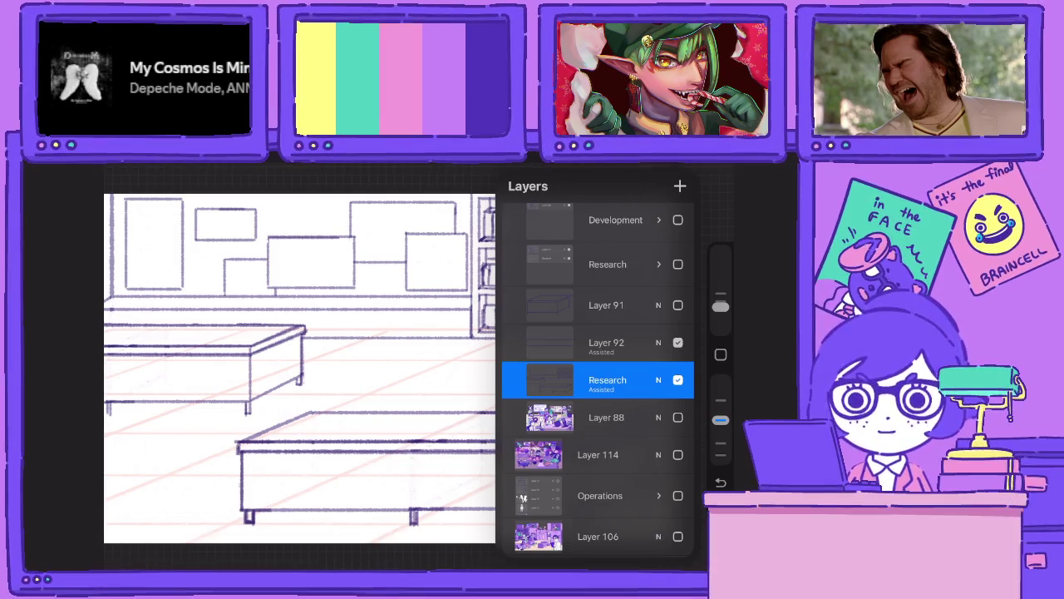
pyautogui.click(607, 341)
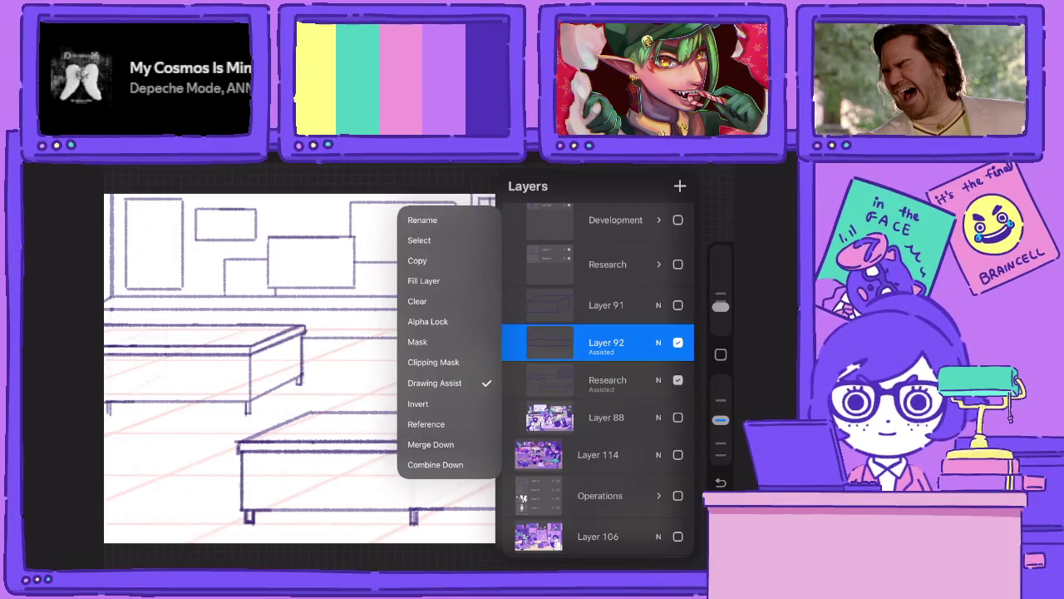
pyautogui.click(607, 341)
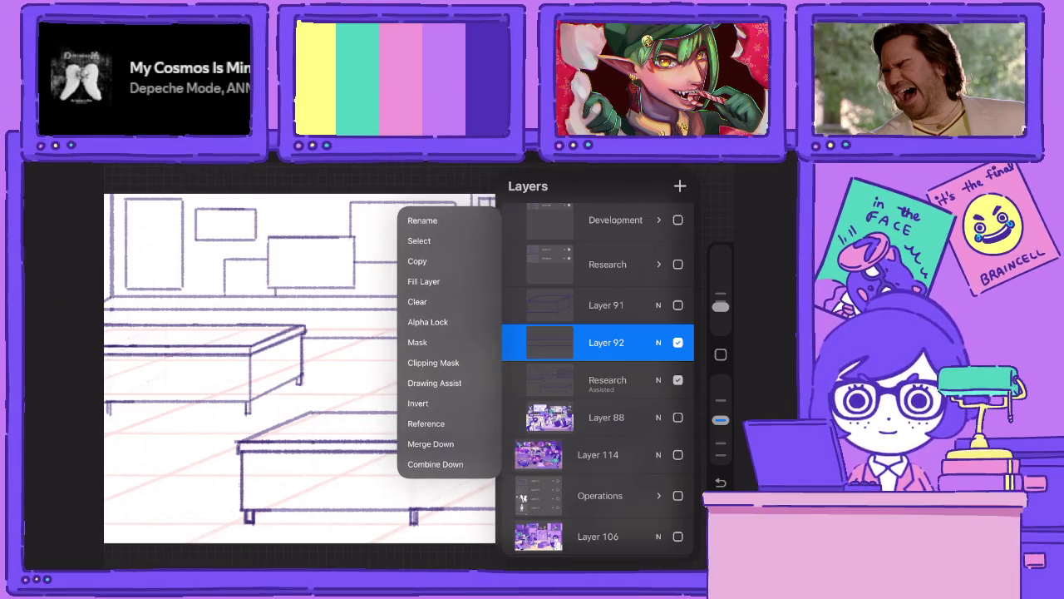
pyautogui.click(449, 444)
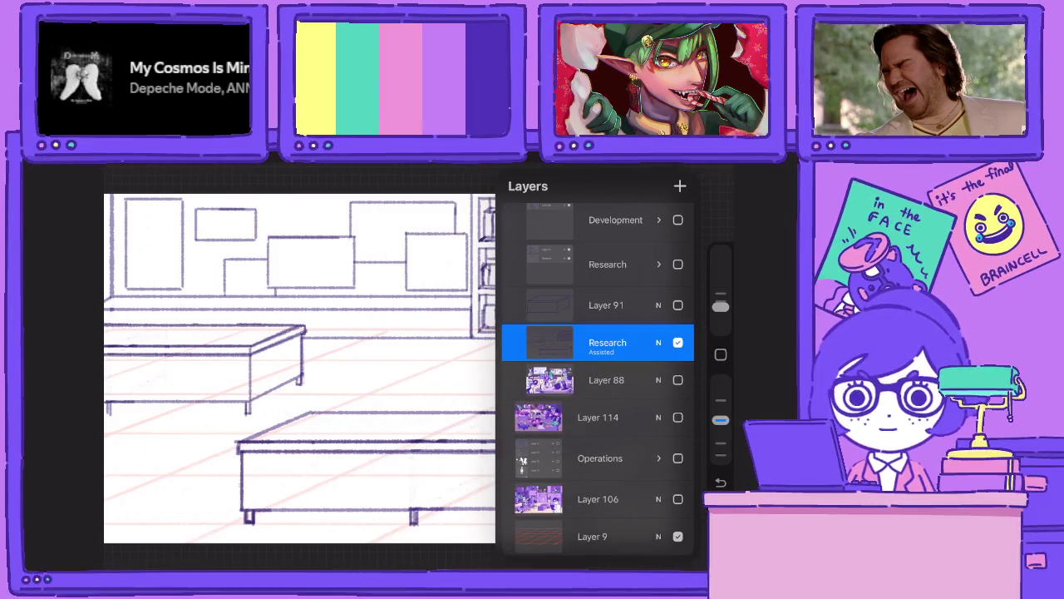
pyautogui.hotkey('ctrl', 'z')
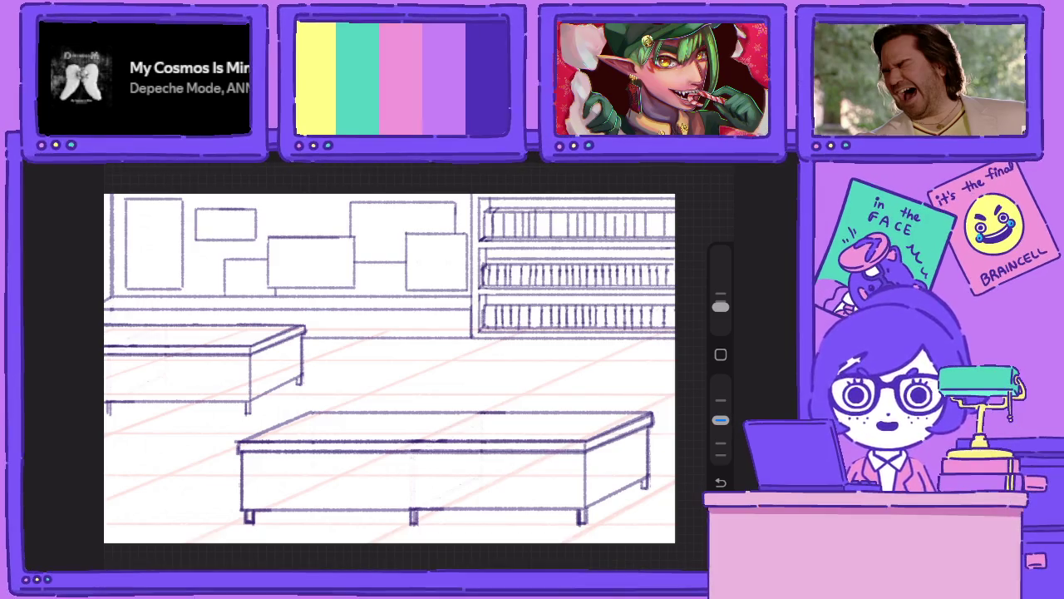
# Zoom out to fit the room sketch smaller in the window.
pyautogui.scroll(-3, 389, 368)
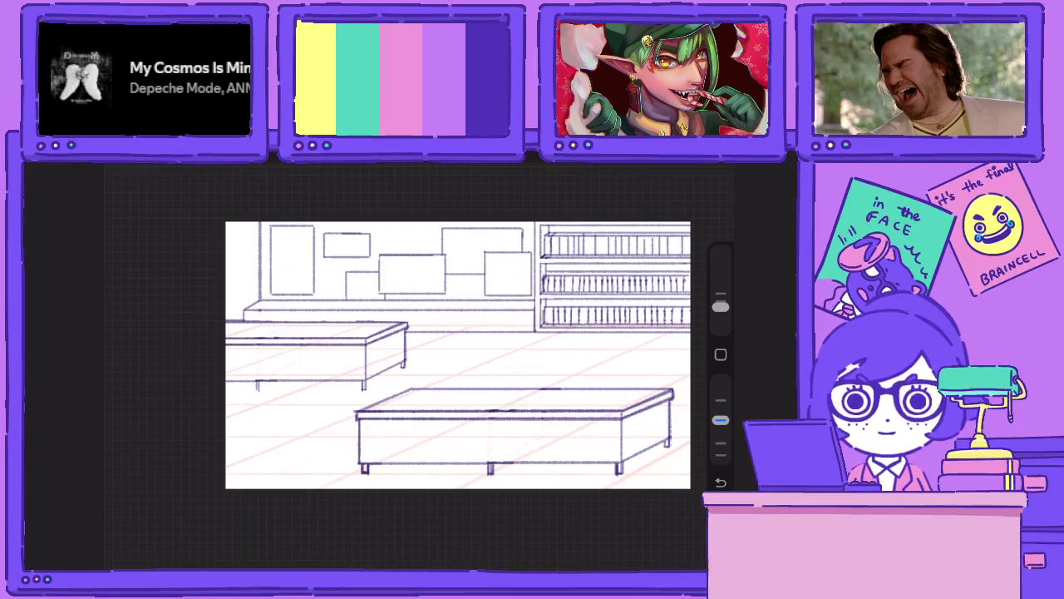
pyautogui.scroll(2, 415, 362)
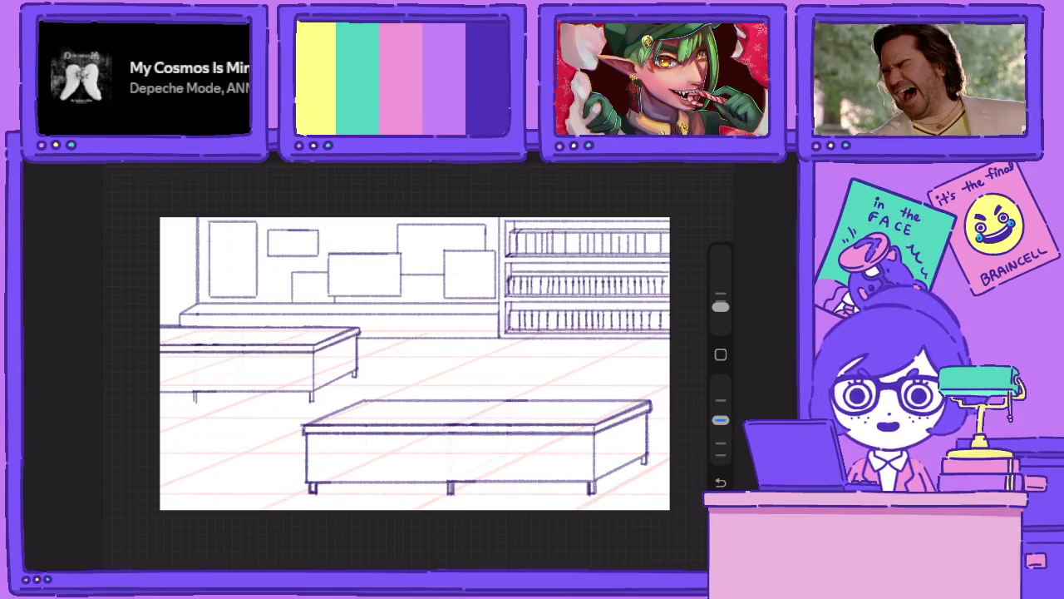
# Toggle Layer 88's visibility on and off, then lower Layer 92's opacity to 72%.
pyautogui.press('l')
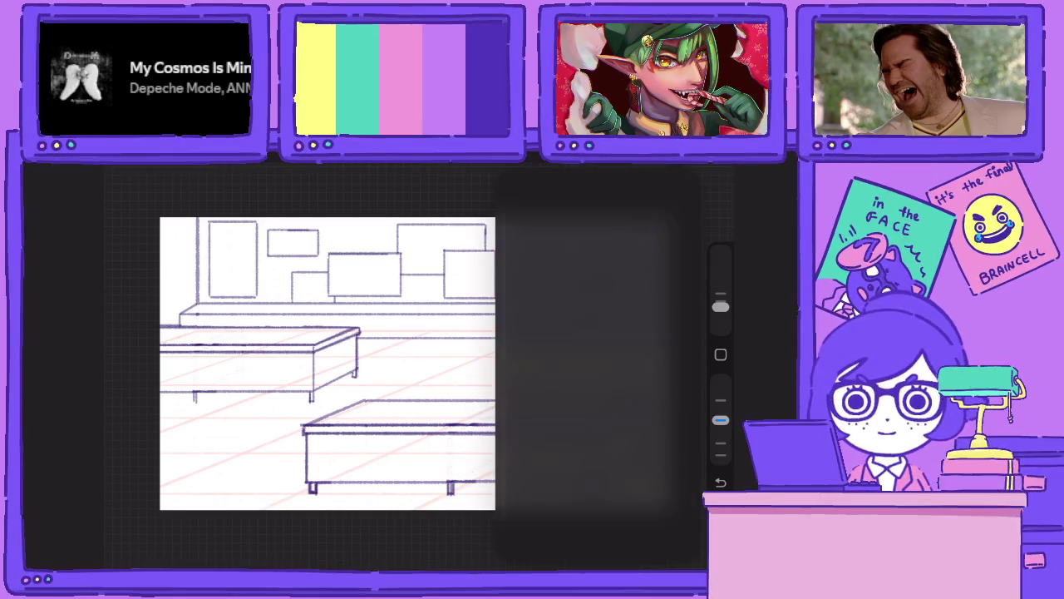
pyautogui.click(677, 454)
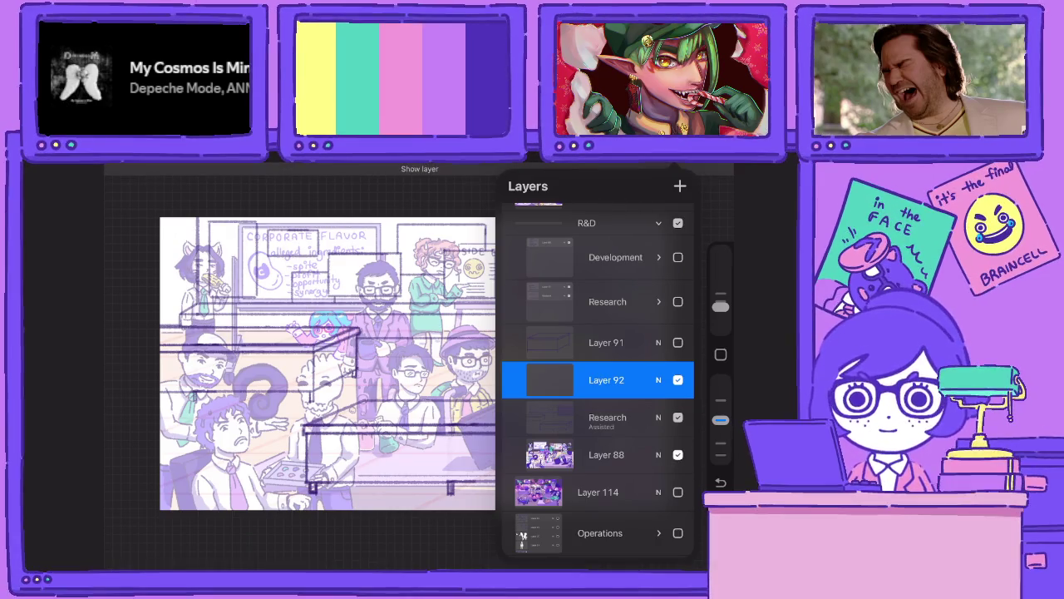
pyautogui.click(677, 454)
pyautogui.press('l')
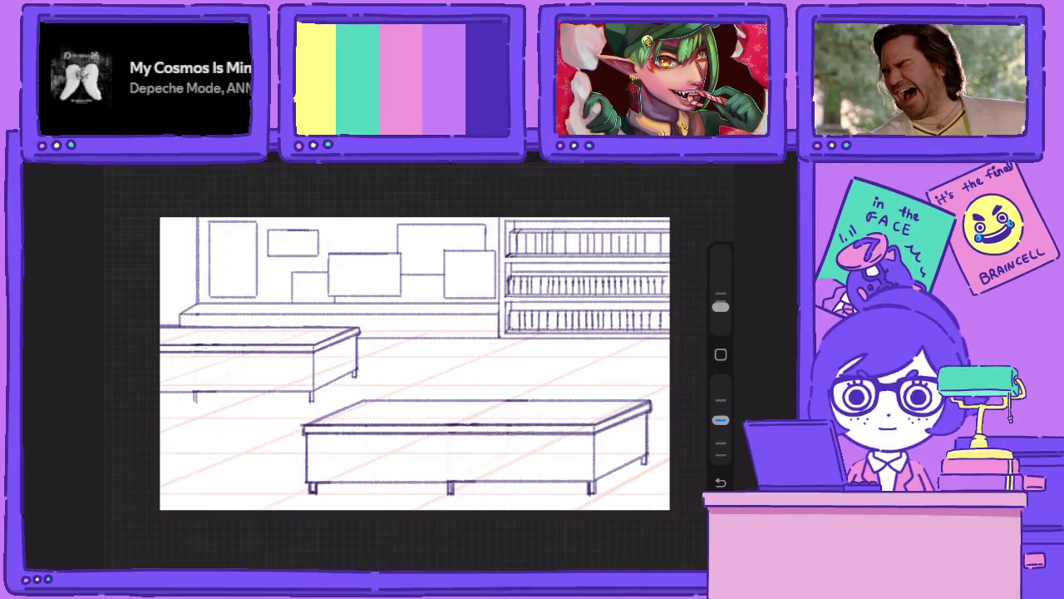
pyautogui.press('l')
pyautogui.click(657, 266)
pyautogui.moveTo(683, 348); pyautogui.dragTo(583, 348)
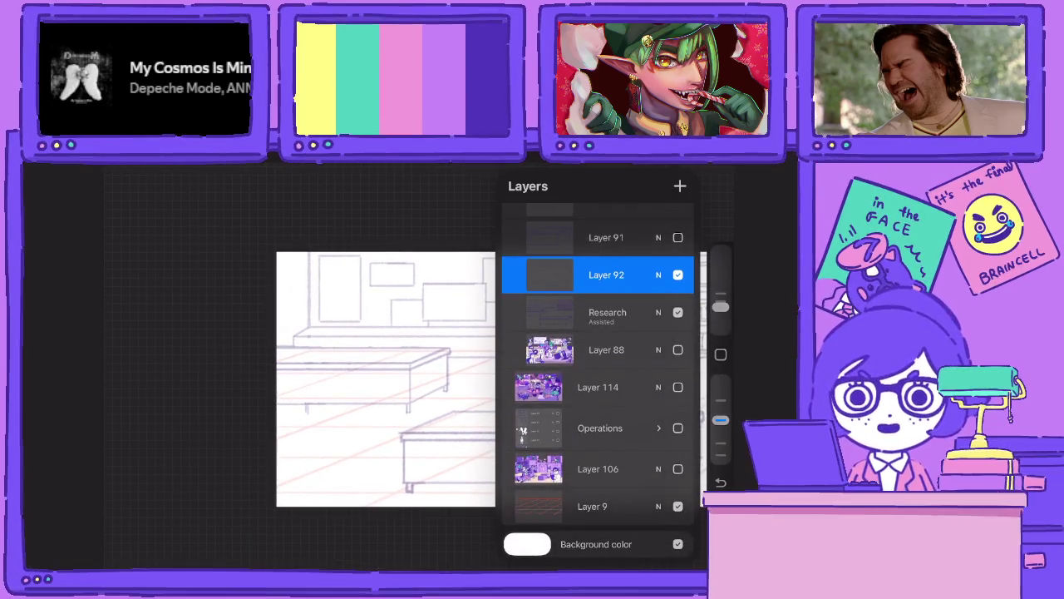
# Freehand-lasso the left bench on the Research layer and scale it down slightly with Transform.
pyautogui.press('s')
pyautogui.moveTo(247, 384); pyautogui.dragTo(451, 364)
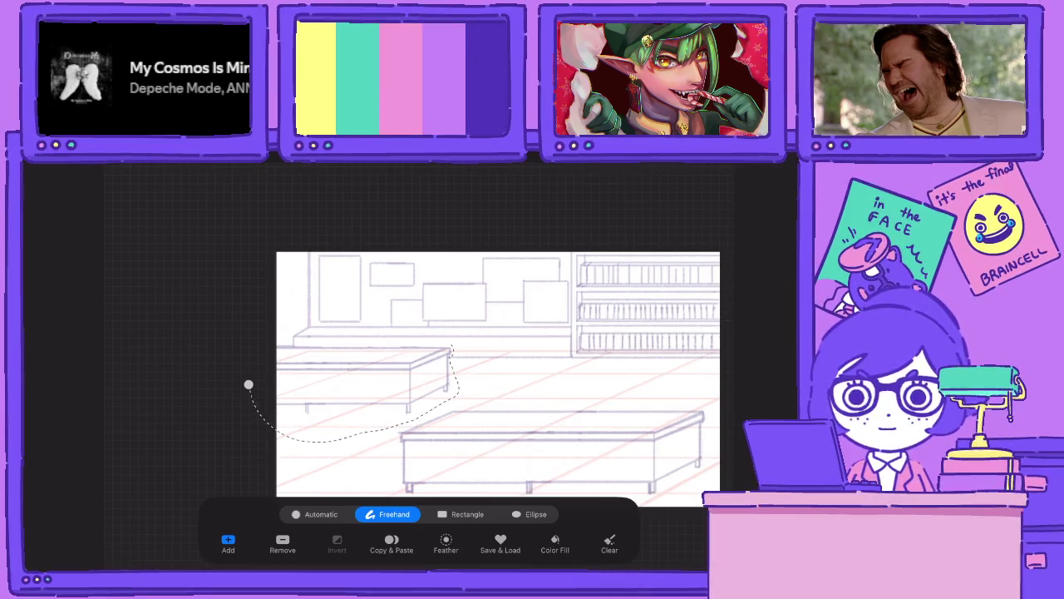
pyautogui.moveTo(451, 364); pyautogui.dragTo(401, 339)
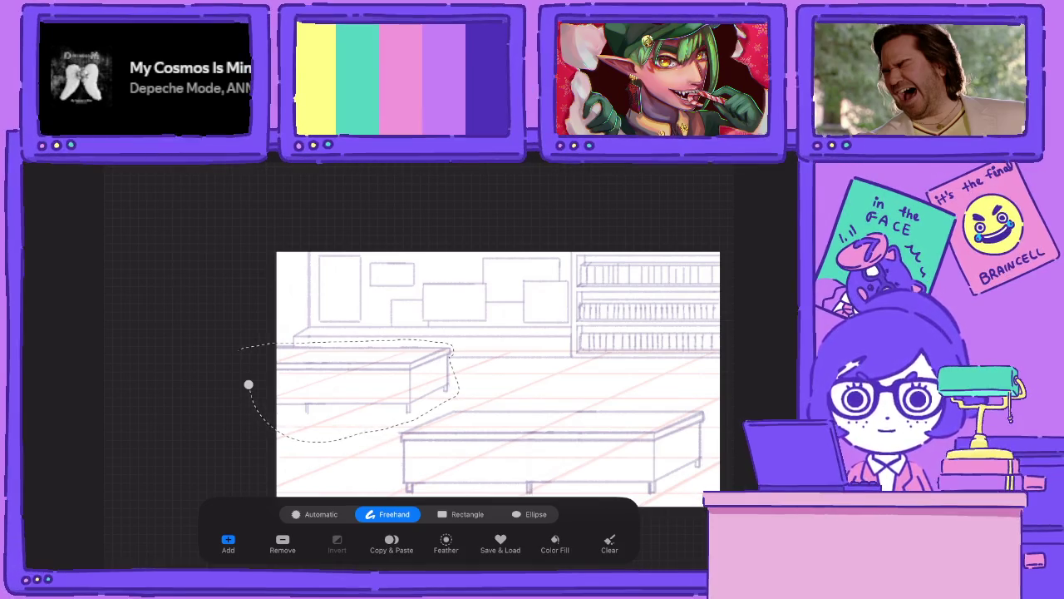
pyautogui.press('v')
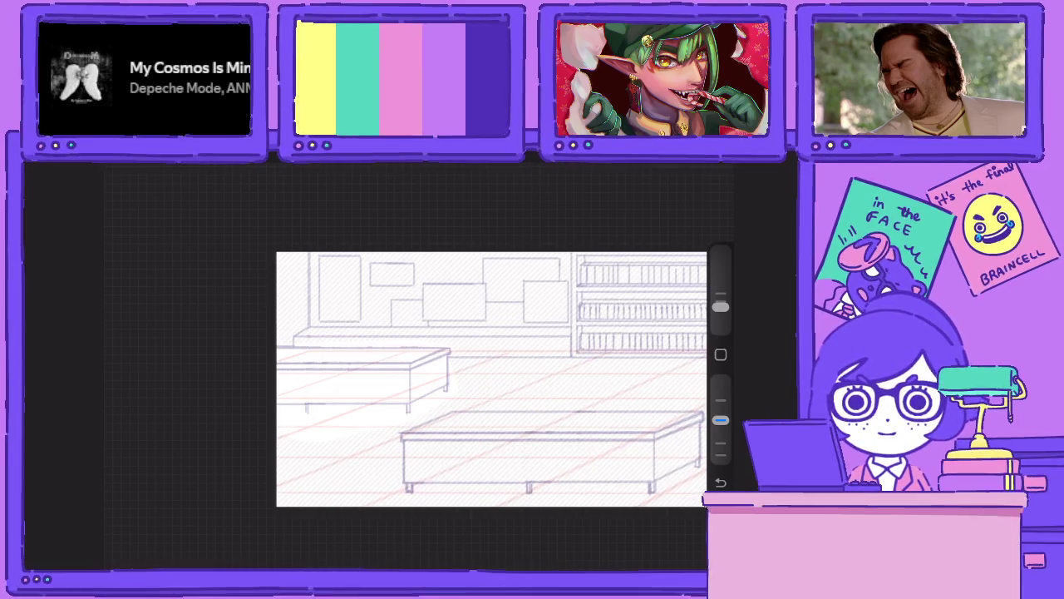
pyautogui.press('l')
pyautogui.click(607, 417)
pyautogui.press('v')
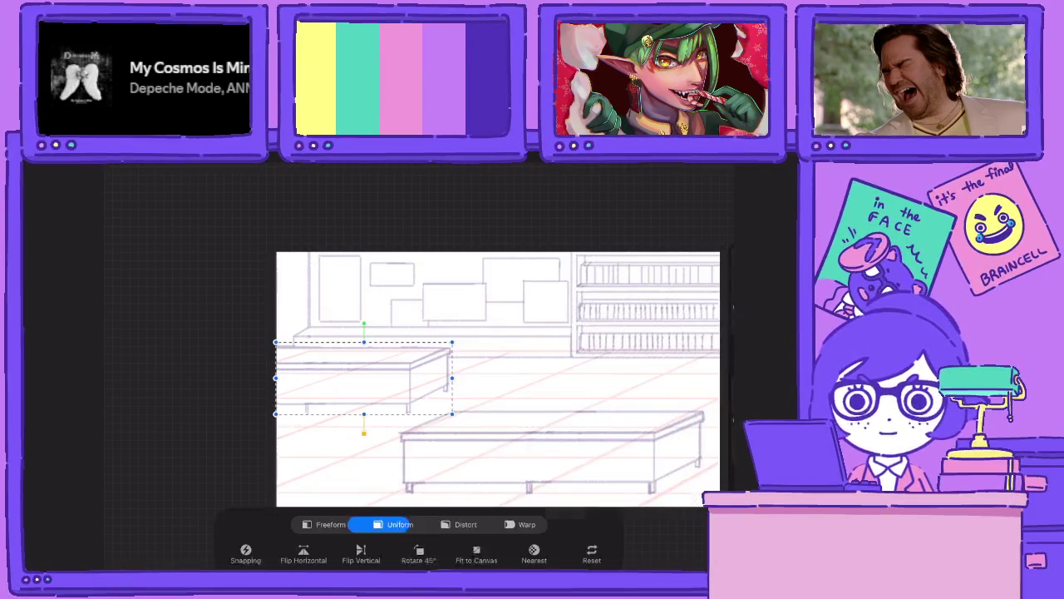
pyautogui.moveTo(452, 378); pyautogui.dragTo(439, 378)
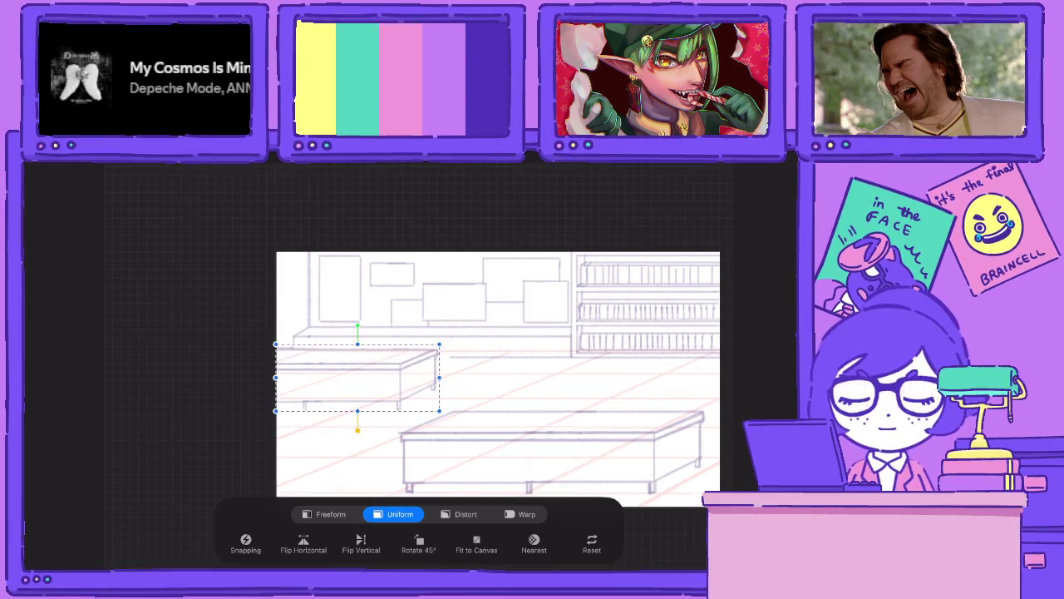
pyautogui.press('v')
pyautogui.scroll(3, 449, 374)
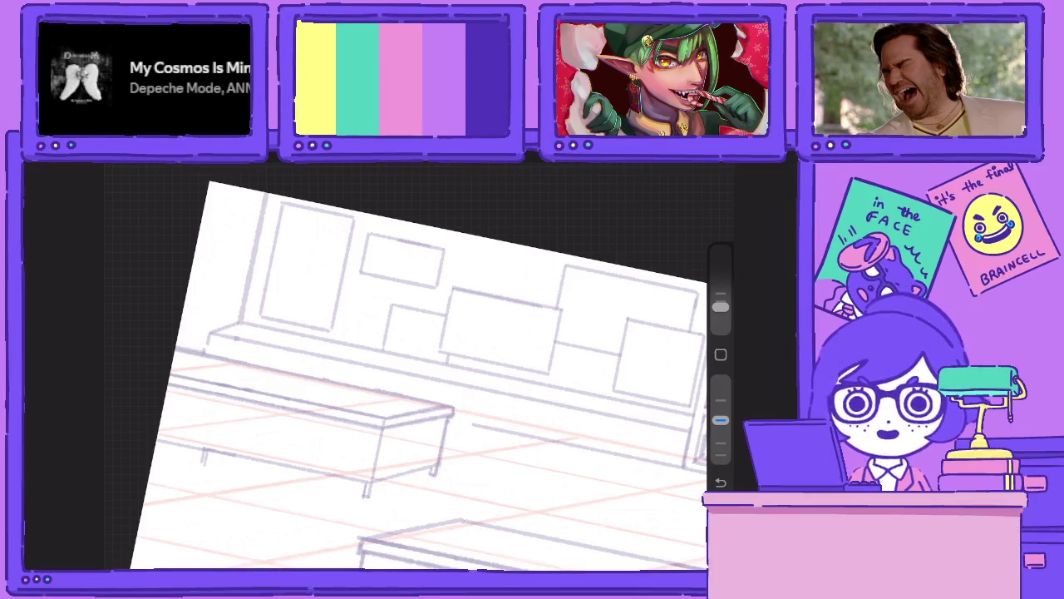
# Check the Research layer's options, then bring the whole sketch back into view.
pyautogui.click(706, 166)
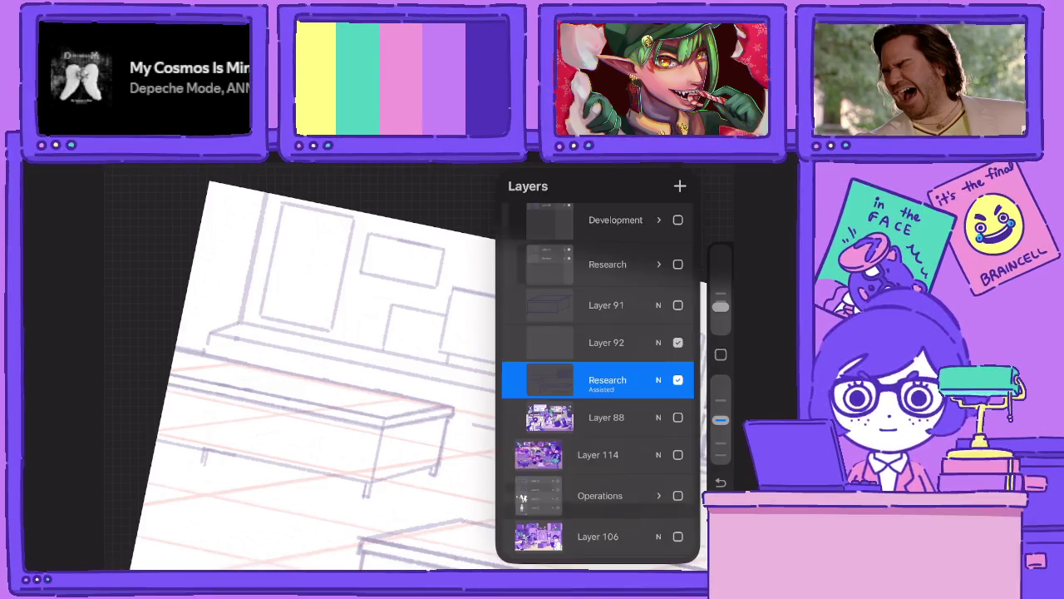
pyautogui.click(607, 379)
pyautogui.click(333, 291)
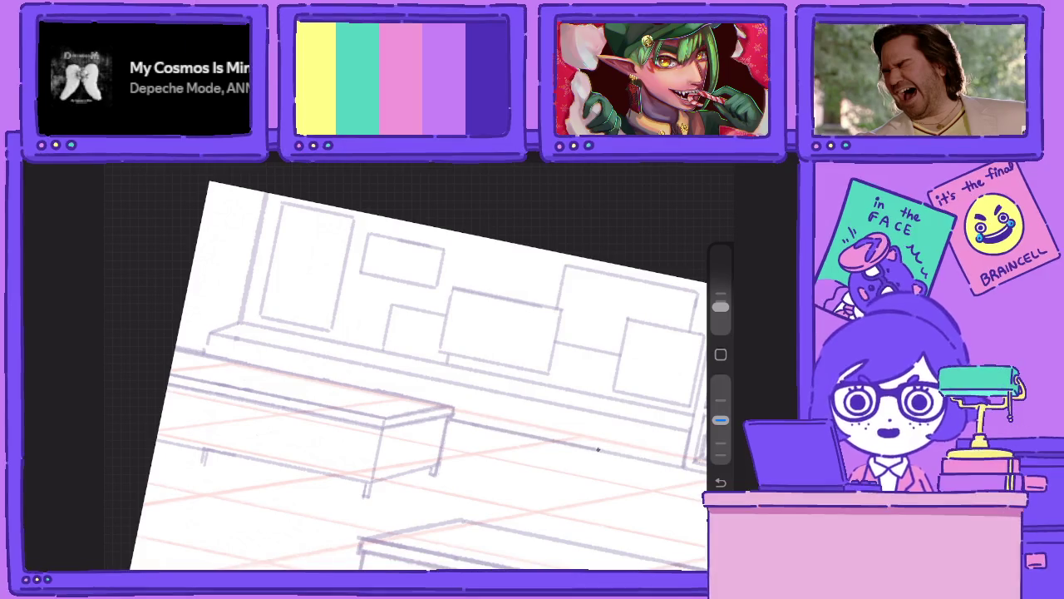
pyautogui.scroll(-3, 449, 374)
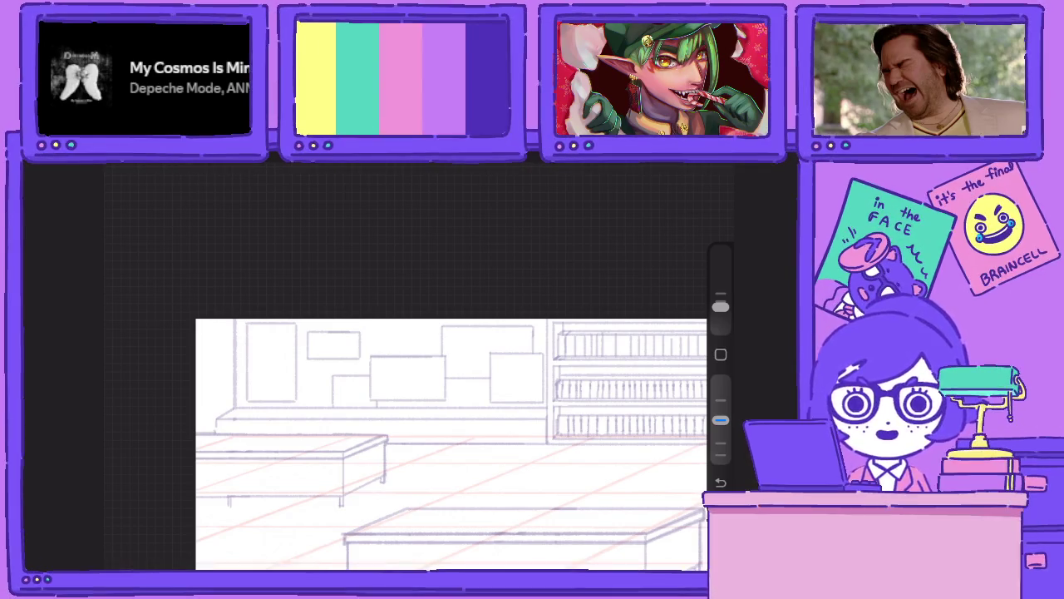
pyautogui.moveTo(449, 449); pyautogui.dragTo(432, 341)
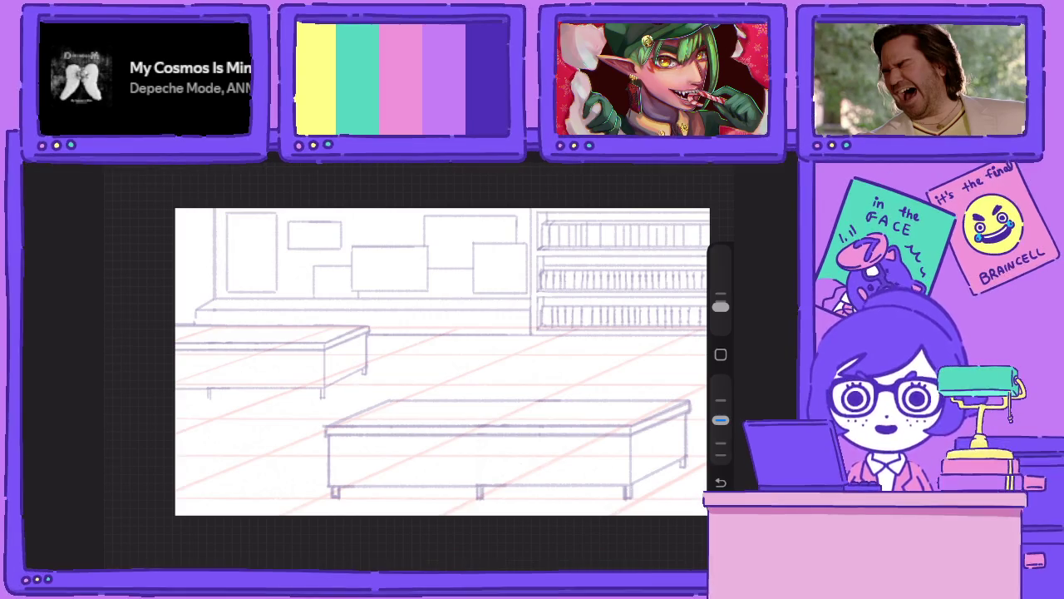
# Select Layer 92 as the working layer in the layer list.
pyautogui.press('l')
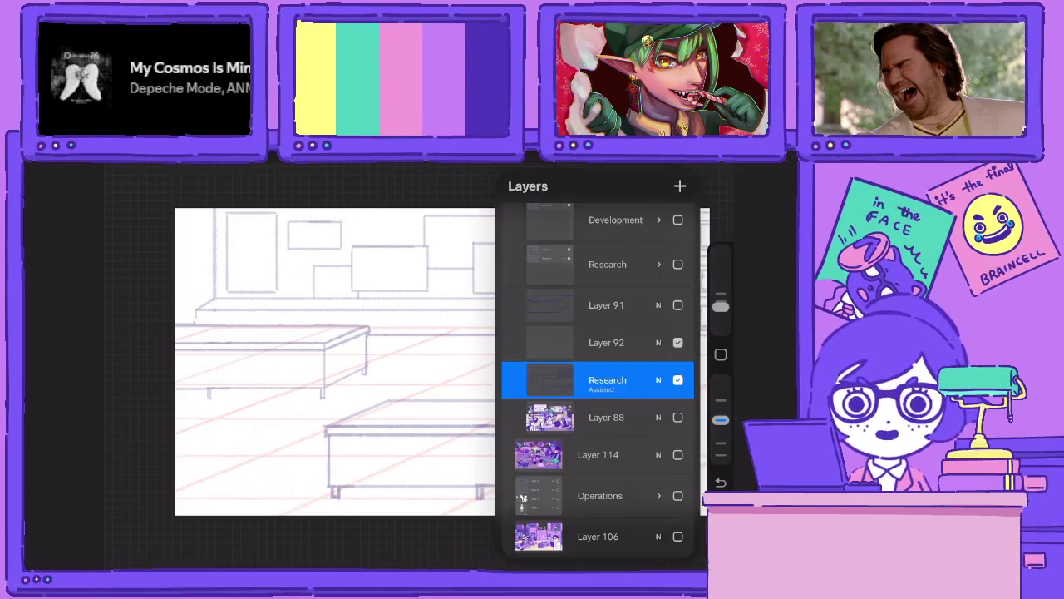
pyautogui.click(606, 342)
pyautogui.press('l')
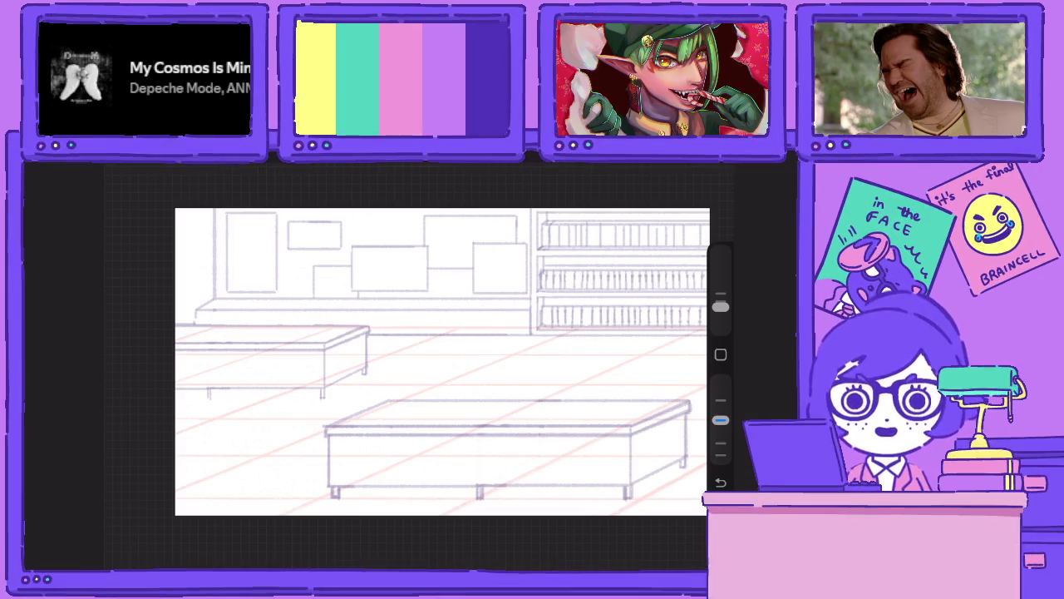
pyautogui.scroll(2, 656, 399)
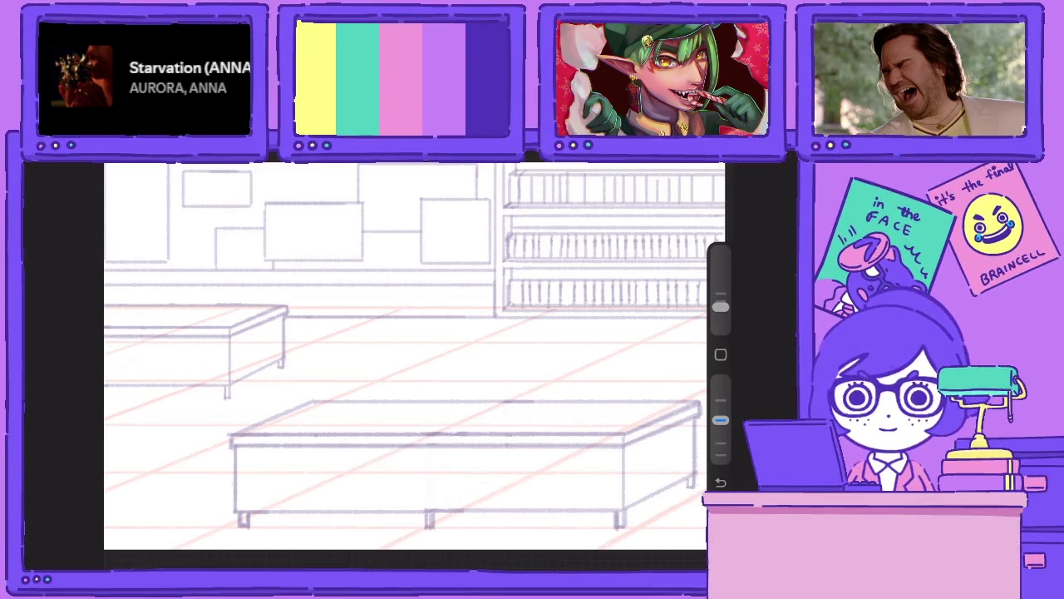
# Turn on Drawing Assist for Layer 92.
pyautogui.scroll(-2, 440, 363)
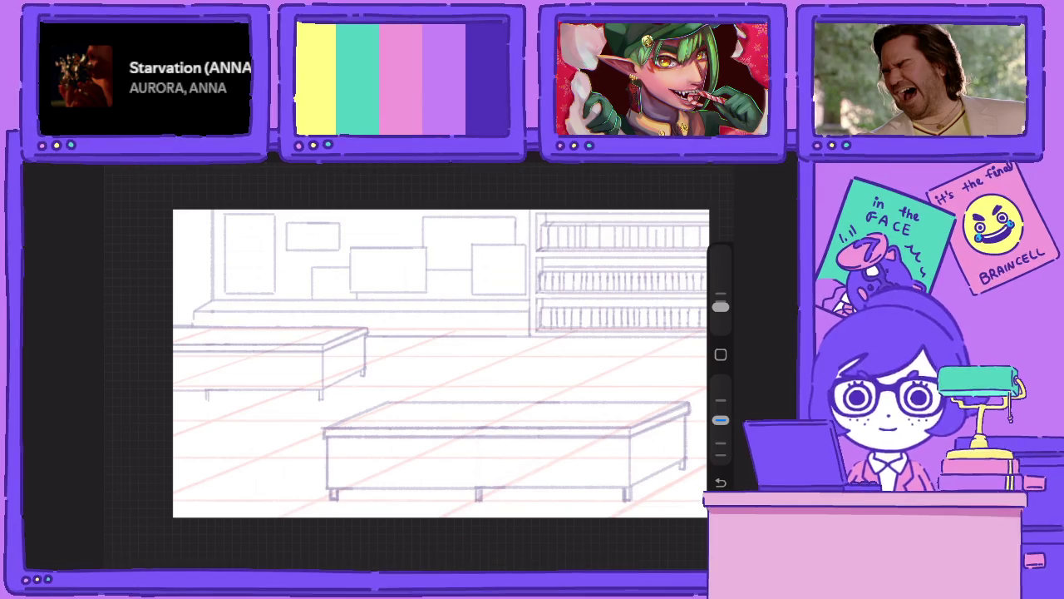
pyautogui.press('l')
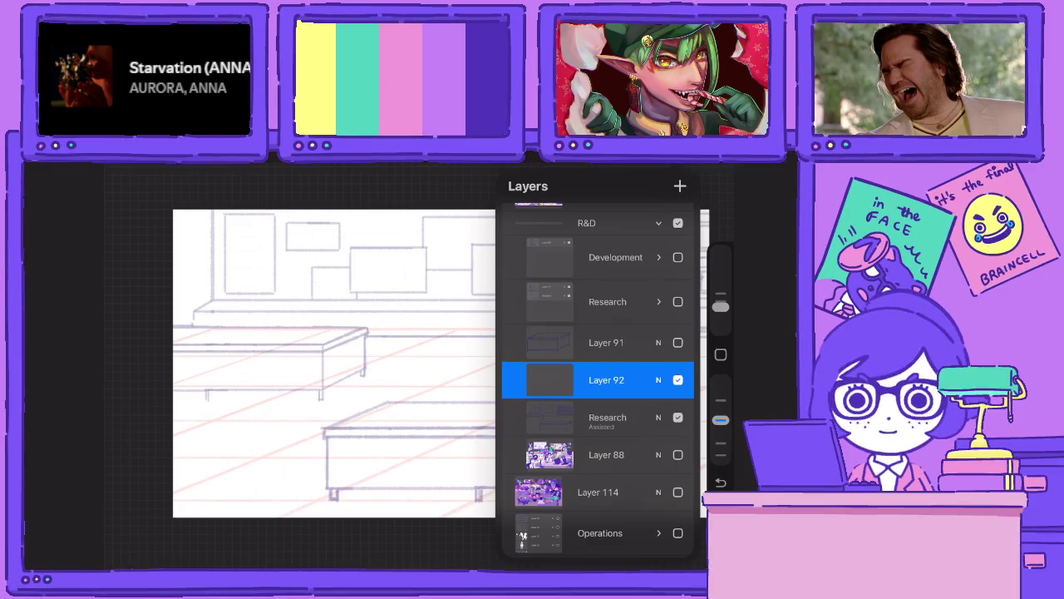
pyautogui.click(606, 416)
pyautogui.click(607, 379)
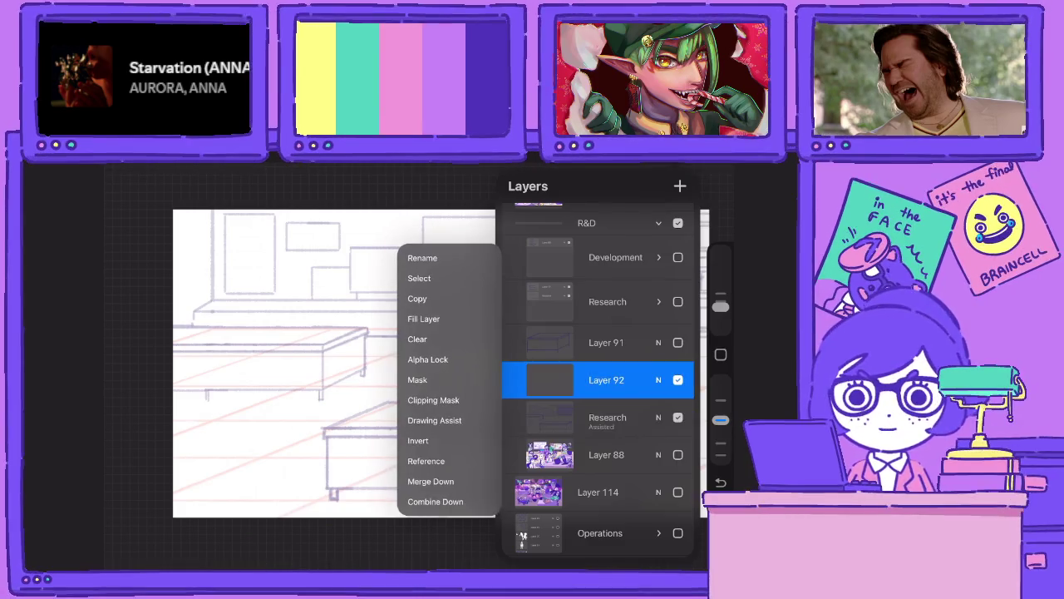
pyautogui.click(332, 374)
pyautogui.scroll(3, 315, 424)
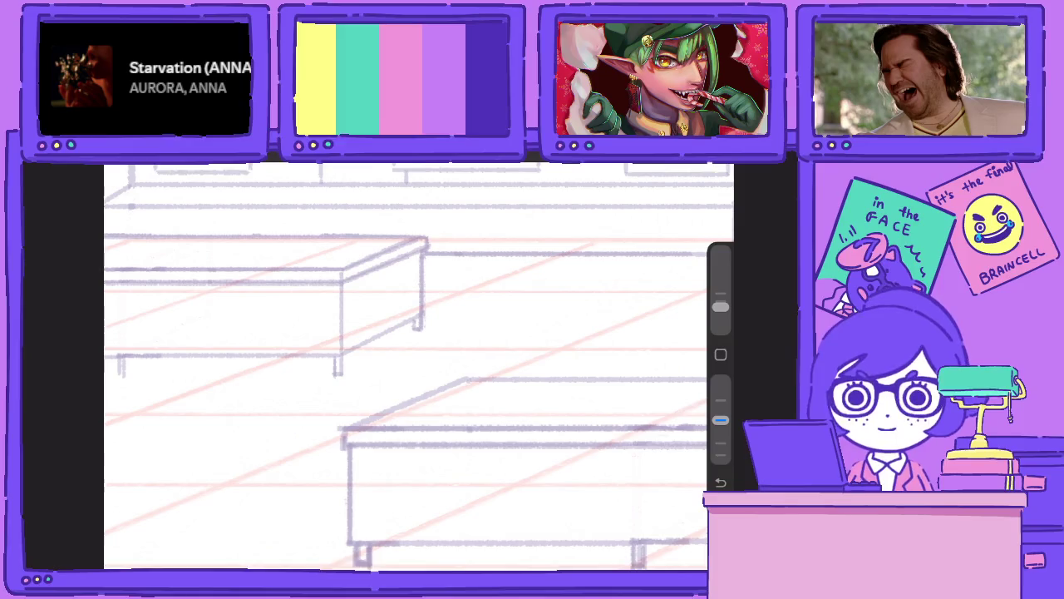
# Draw a rectangular monitor box on the front table, undoing one misplaced stroke.
pyautogui.moveTo(396, 414)
pyautogui.mouseDown()
pyautogui.moveTo(533, 413)
pyautogui.moveTo(531, 303)
pyautogui.mouseUp()
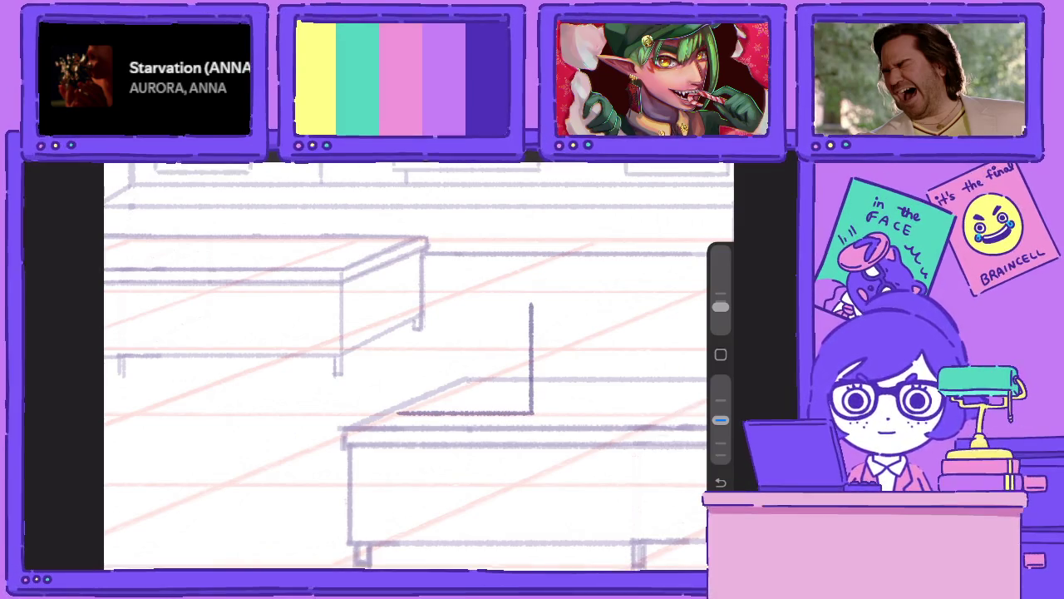
pyautogui.hotkey('ctrl', 'z')
pyautogui.moveTo(533, 412)
pyautogui.mouseDown()
pyautogui.moveTo(533, 309)
pyautogui.moveTo(412, 309)
pyautogui.mouseUp()
pyautogui.moveTo(395, 413)
pyautogui.mouseDown()
pyautogui.moveTo(395, 310)
pyautogui.moveTo(536, 309)
pyautogui.mouseUp()
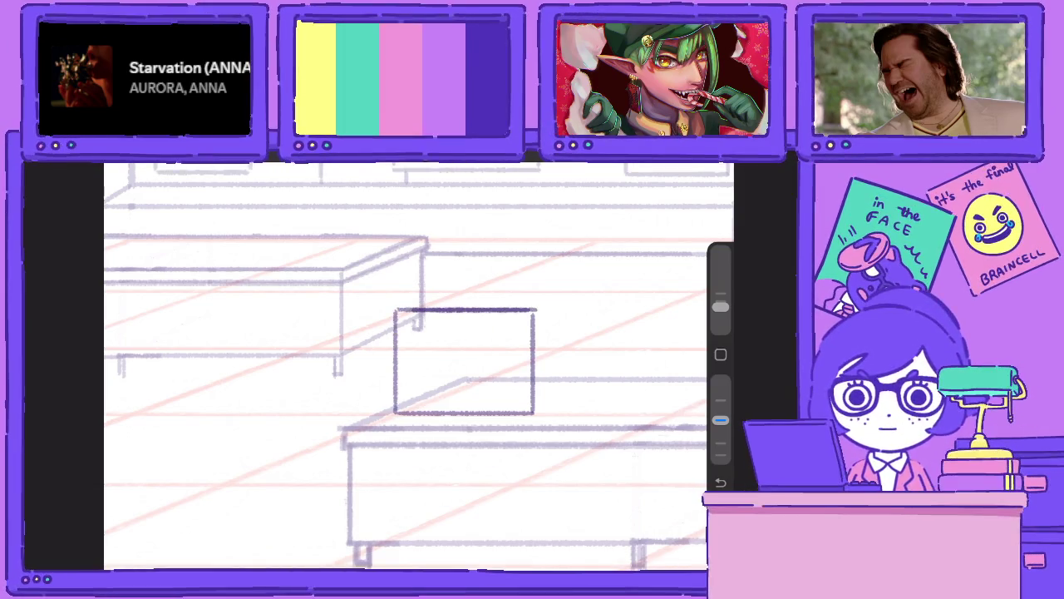
# Duplicate Layer 92, then shrink the copy and offset it up and right.
pyautogui.click(680, 163)
pyautogui.moveTo(649, 379); pyautogui.dragTo(532, 379)
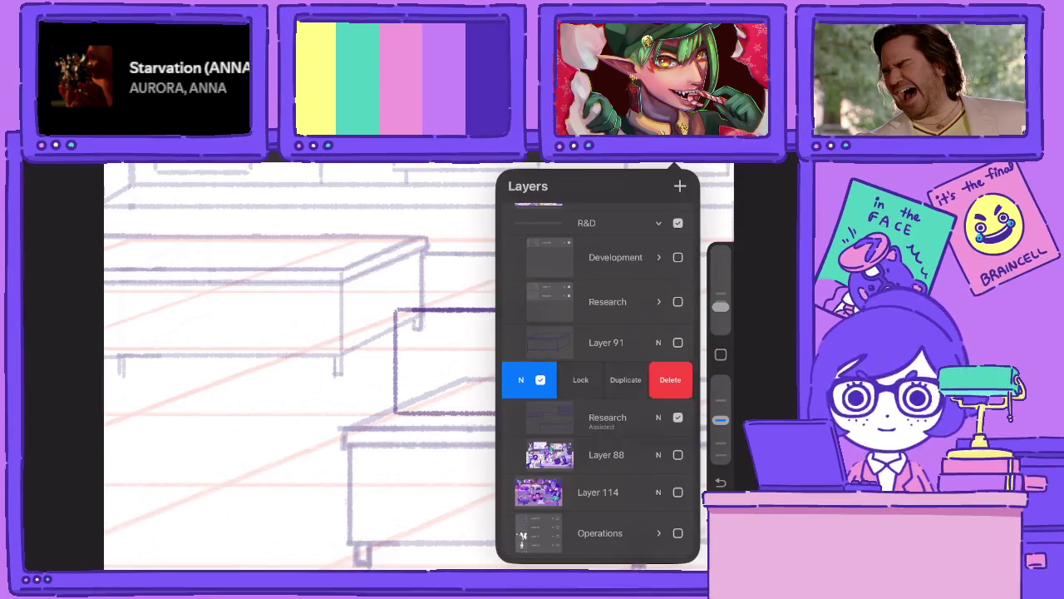
pyautogui.click(626, 379)
pyautogui.press('v')
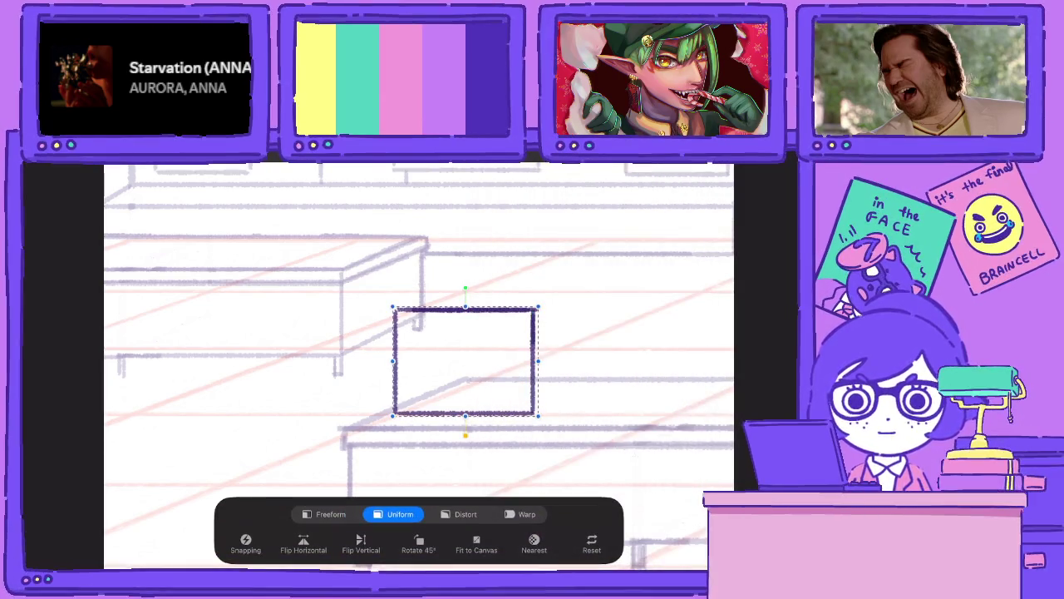
pyautogui.moveTo(394, 307); pyautogui.dragTo(416, 314)
pyautogui.moveTo(470, 362); pyautogui.dragTo(500, 361)
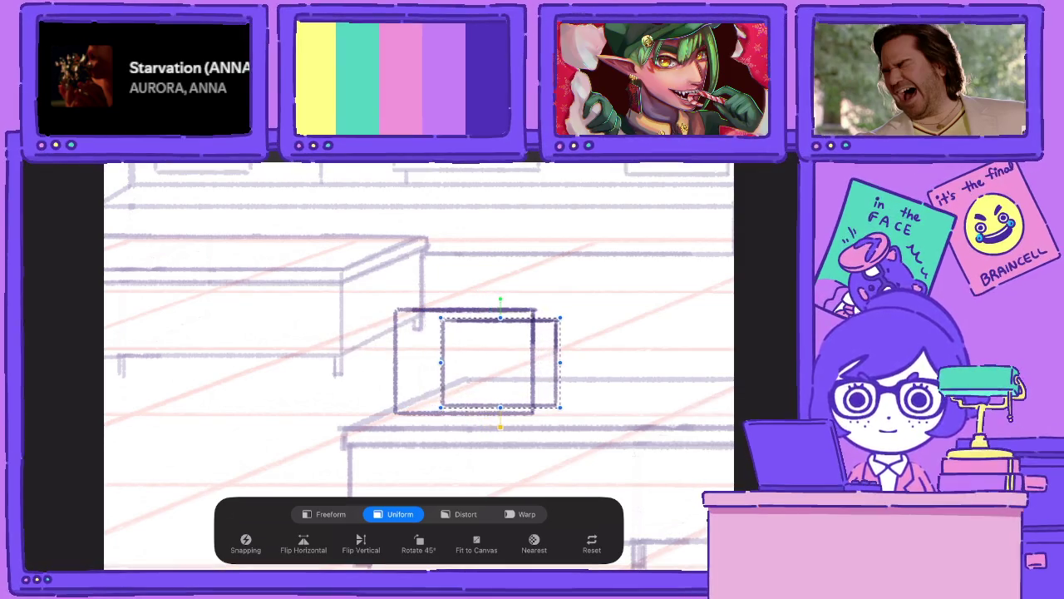
# Merge the two box layers, then add Layer 93 with Drawing Assist on.
pyautogui.press('l')
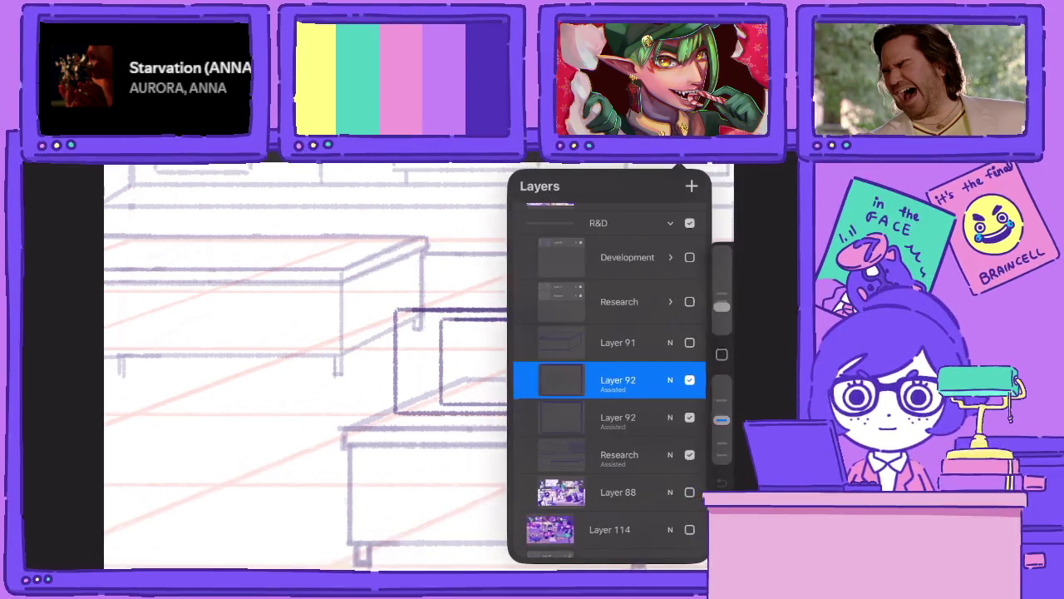
pyautogui.click(549, 379)
pyautogui.click(438, 479)
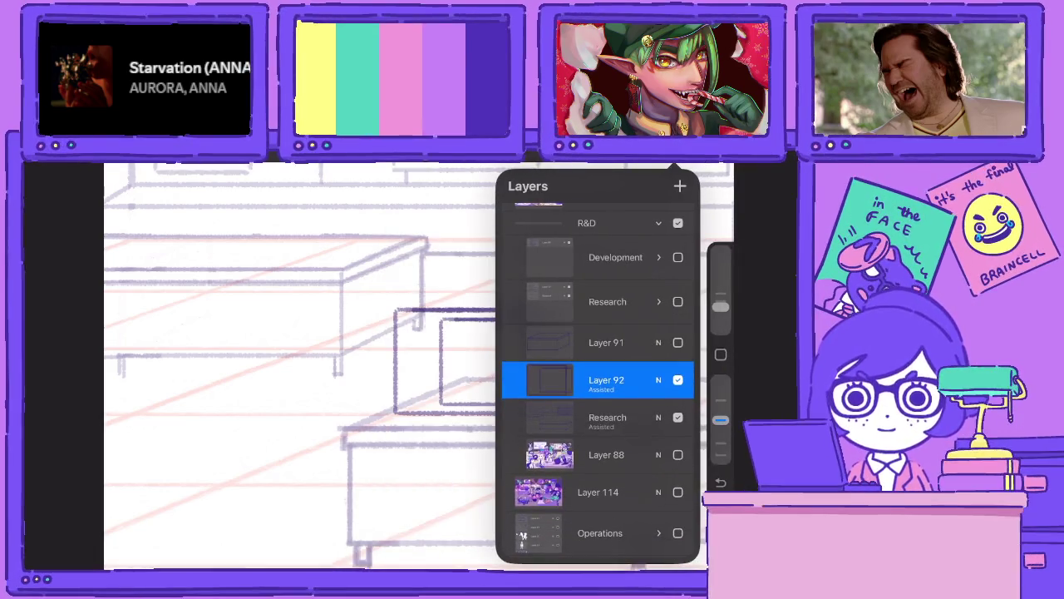
pyautogui.click(679, 185)
pyautogui.click(657, 379)
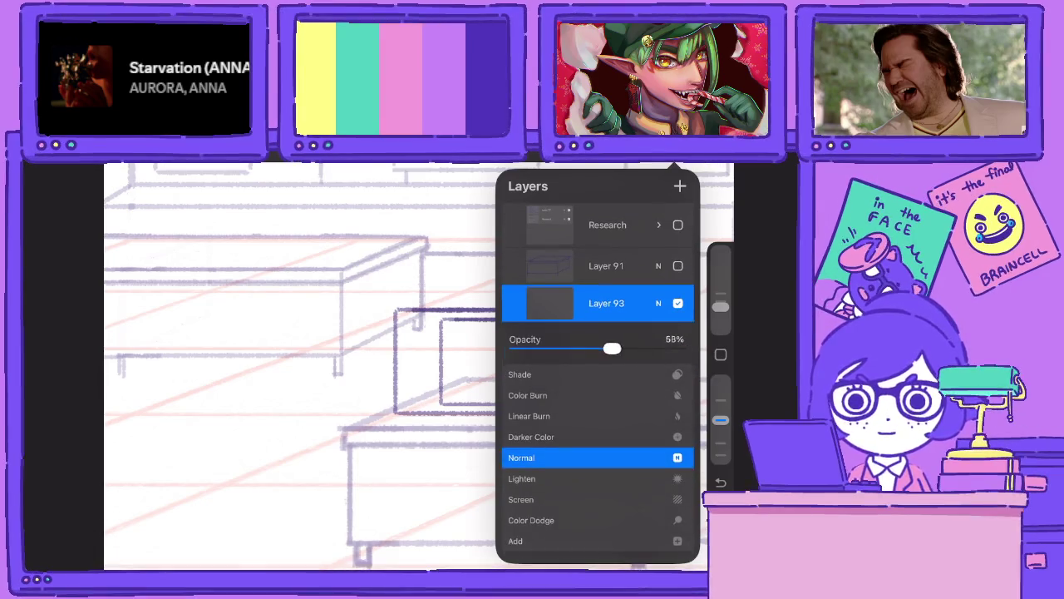
pyautogui.click(657, 303)
pyautogui.click(549, 303)
pyautogui.click(479, 346)
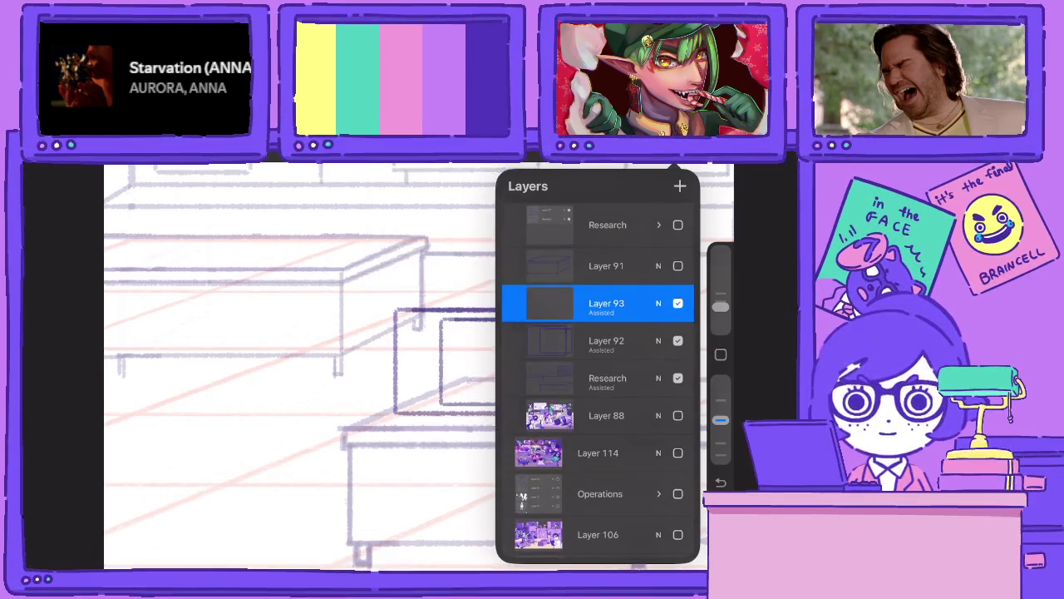
pyautogui.click(333, 374)
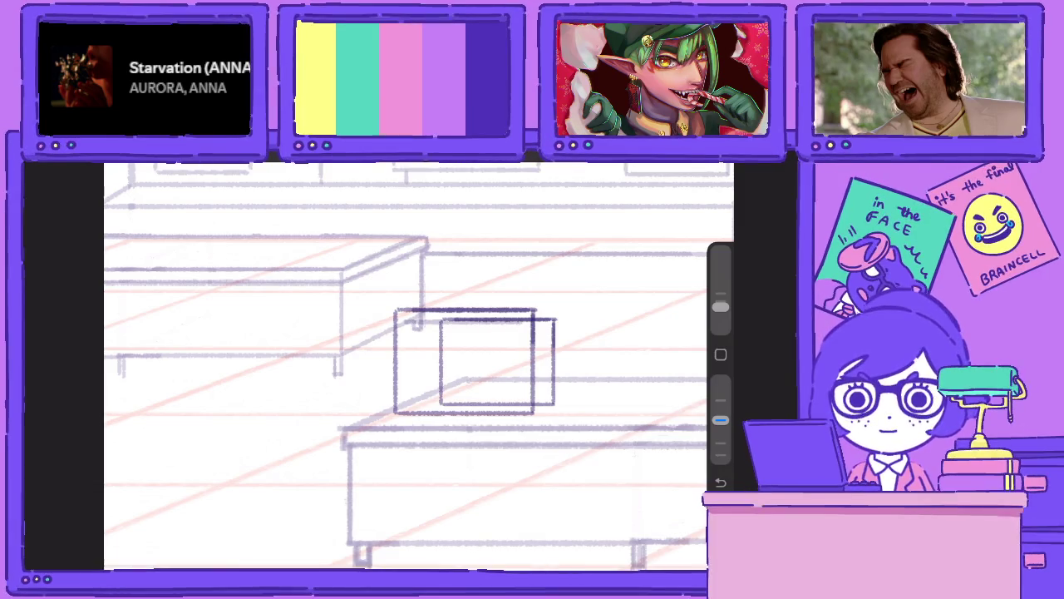
# Undo the stray vertical stroke, fade the rough box layer's opacity, and start tracing.
pyautogui.moveTo(524, 319); pyautogui.dragTo(524, 406)
pyautogui.hotkey('ctrl', 'z')
pyautogui.hotkey('ctrl', 'z')
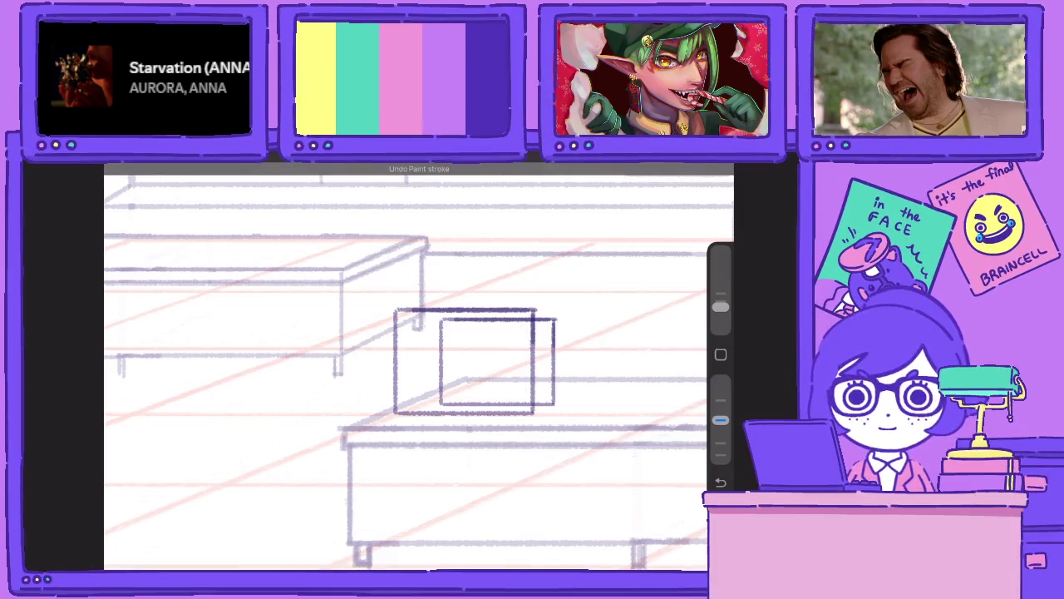
pyautogui.click(677, 167)
pyautogui.click(656, 375)
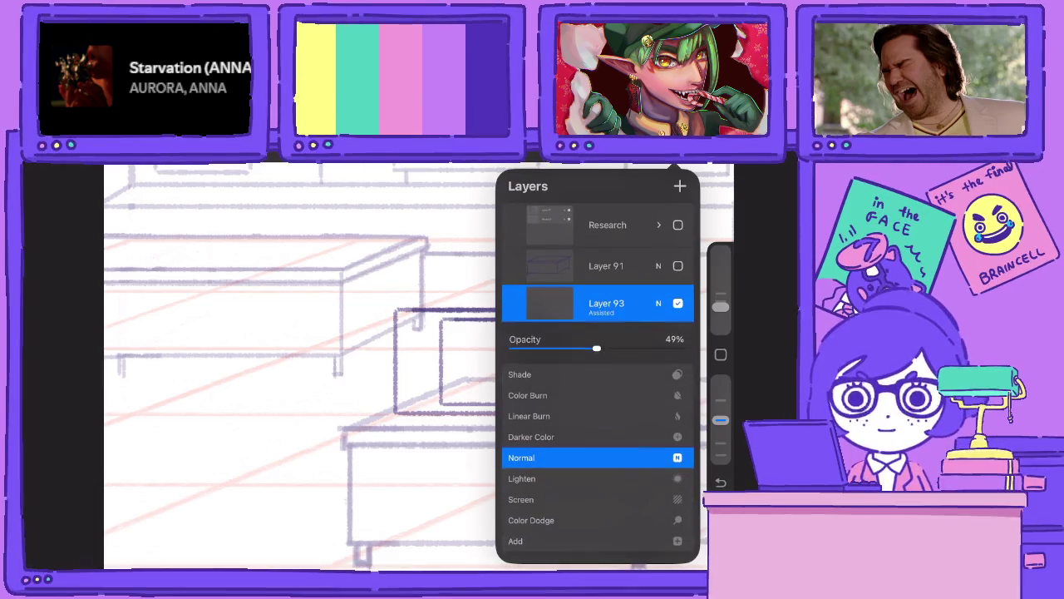
pyautogui.click(658, 302)
pyautogui.click(658, 280)
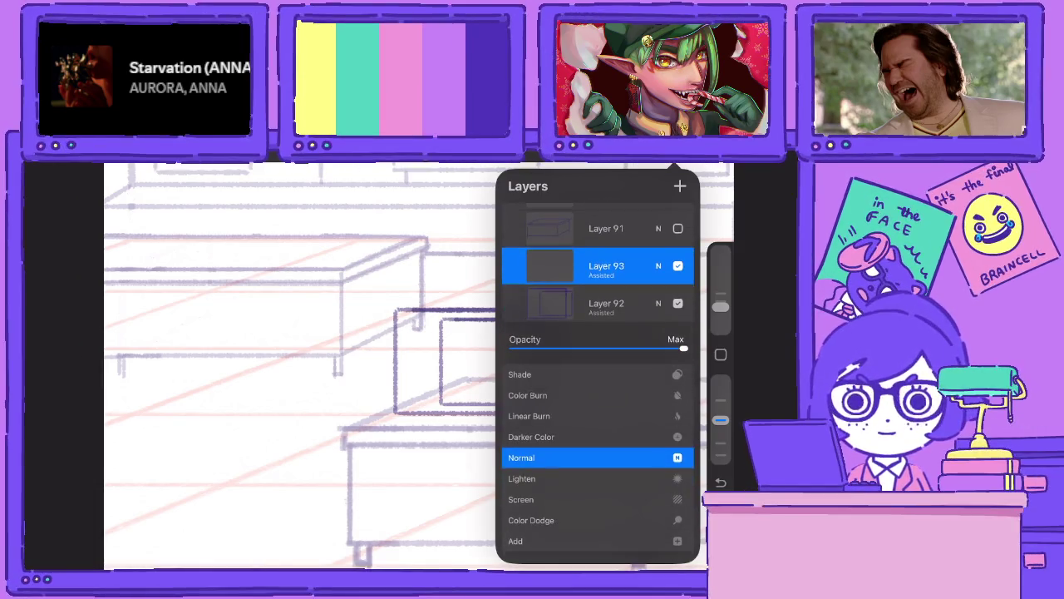
pyautogui.moveTo(683, 348); pyautogui.dragTo(592, 348)
pyautogui.click(657, 265)
pyautogui.click(677, 167)
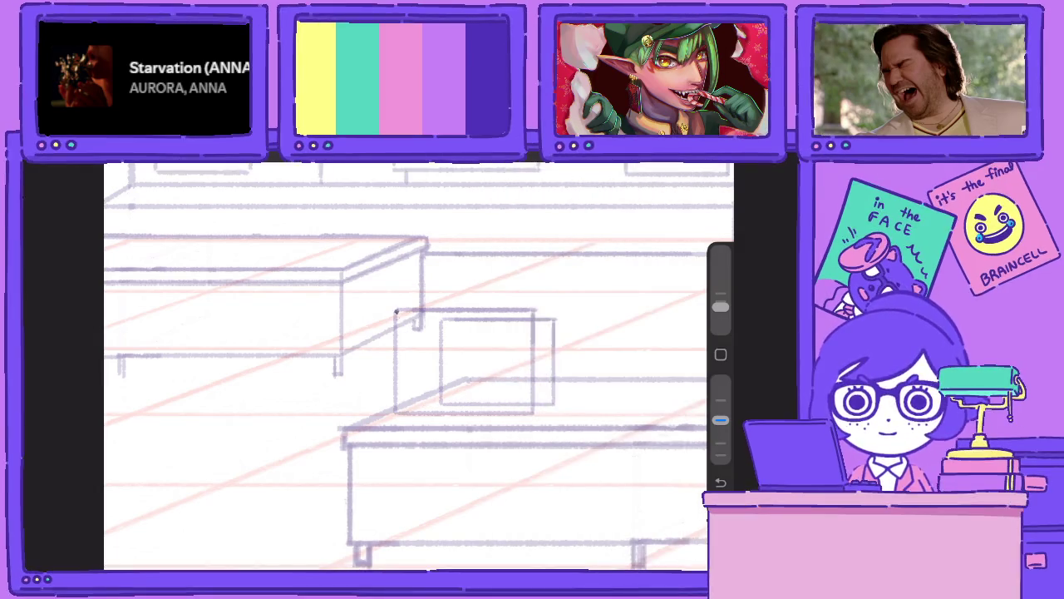
pyautogui.moveTo(396, 309)
pyautogui.mouseDown()
pyautogui.moveTo(396, 413)
pyautogui.moveTo(532, 411)
pyautogui.moveTo(533, 309)
pyautogui.mouseUp()
# Trace the box's edges with double lines to form the thick screen bezel.
pyautogui.moveTo(524, 407); pyautogui.dragTo(524, 309)
pyautogui.moveTo(527, 402)
pyautogui.mouseDown()
pyautogui.moveTo(404, 403)
pyautogui.moveTo(405, 313)
pyautogui.mouseUp()
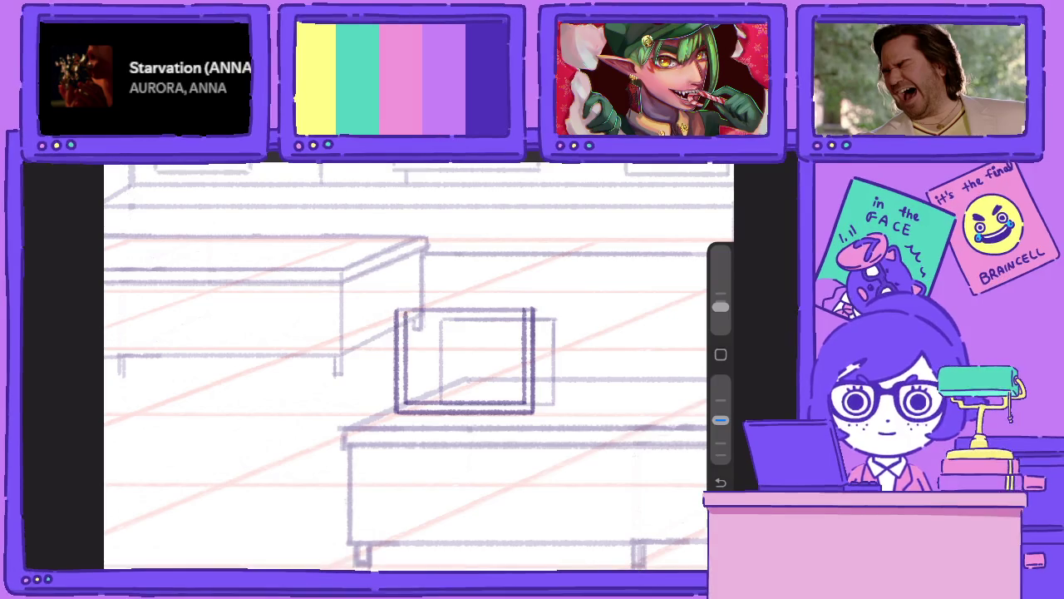
pyautogui.moveTo(527, 397)
pyautogui.mouseDown()
pyautogui.moveTo(411, 397)
pyautogui.moveTo(411, 309)
pyautogui.mouseUp()
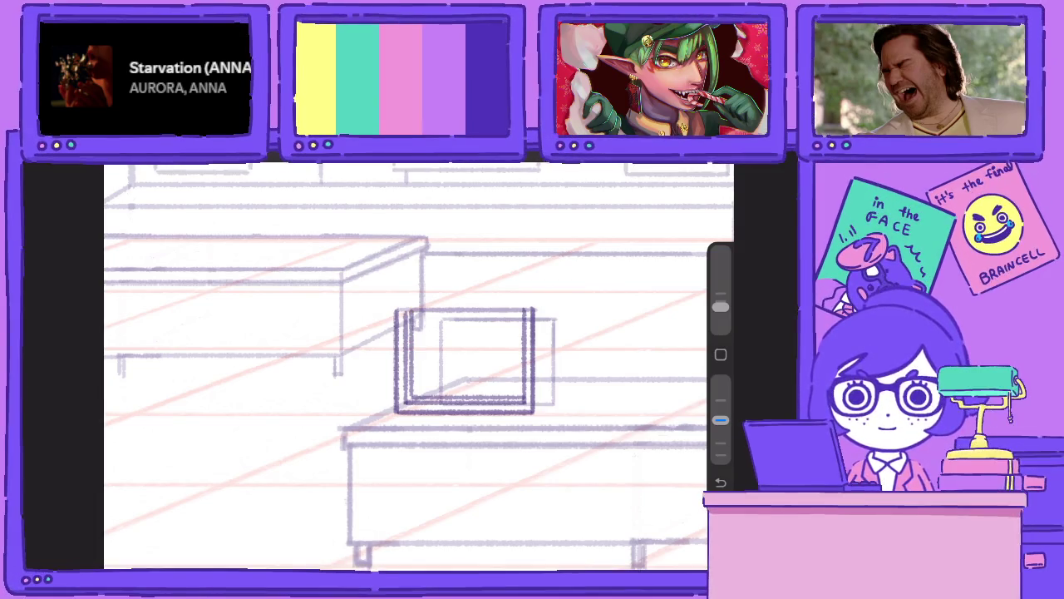
pyautogui.moveTo(541, 414); pyautogui.dragTo(541, 308)
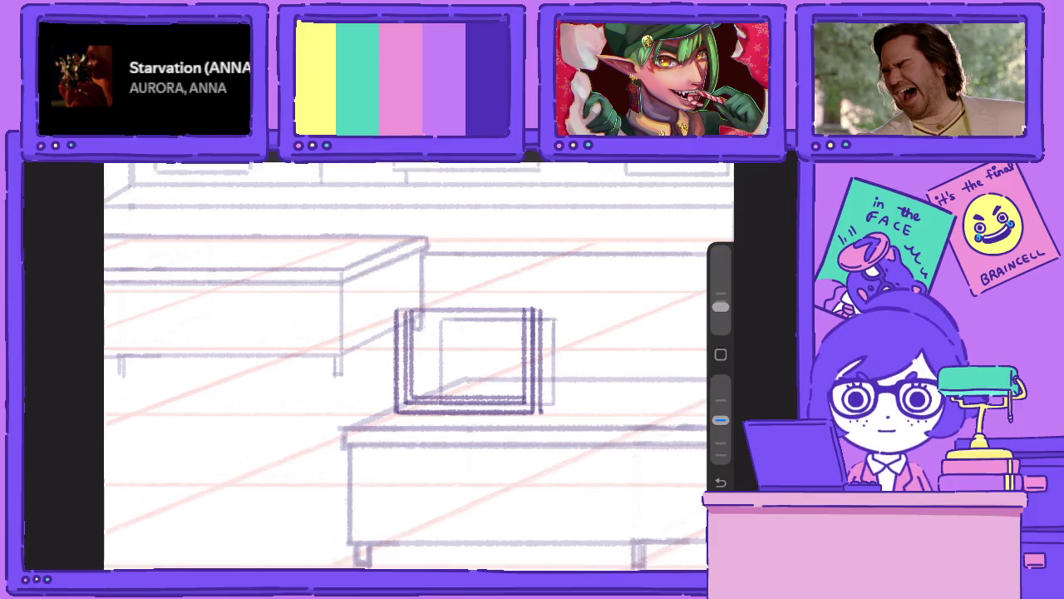
pyautogui.moveTo(398, 303)
pyautogui.mouseDown()
pyautogui.moveTo(540, 302)
pyautogui.moveTo(532, 314)
pyautogui.mouseUp()
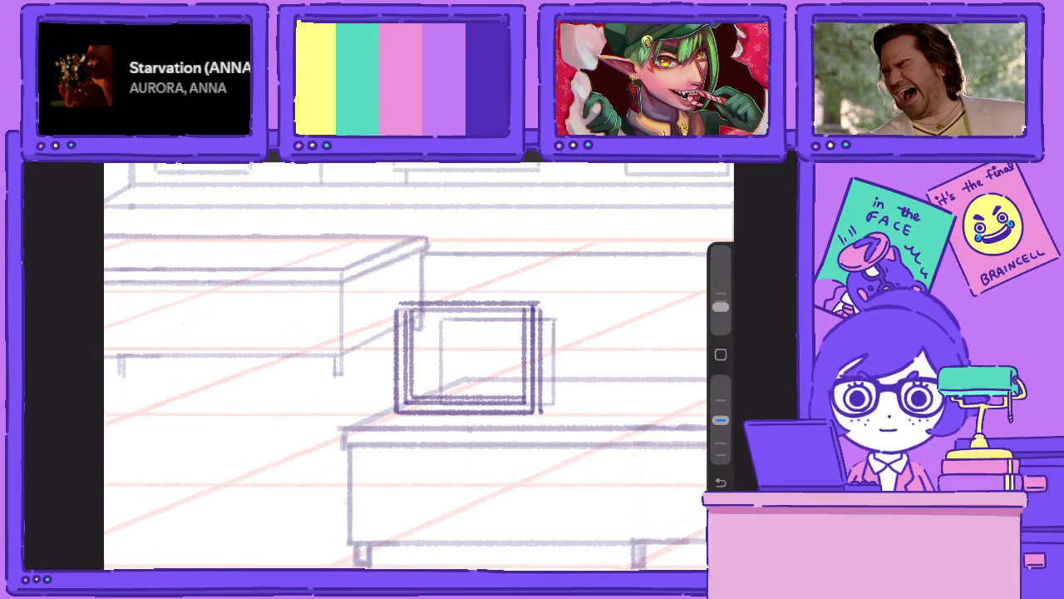
pyautogui.moveTo(404, 312); pyautogui.dragTo(527, 312)
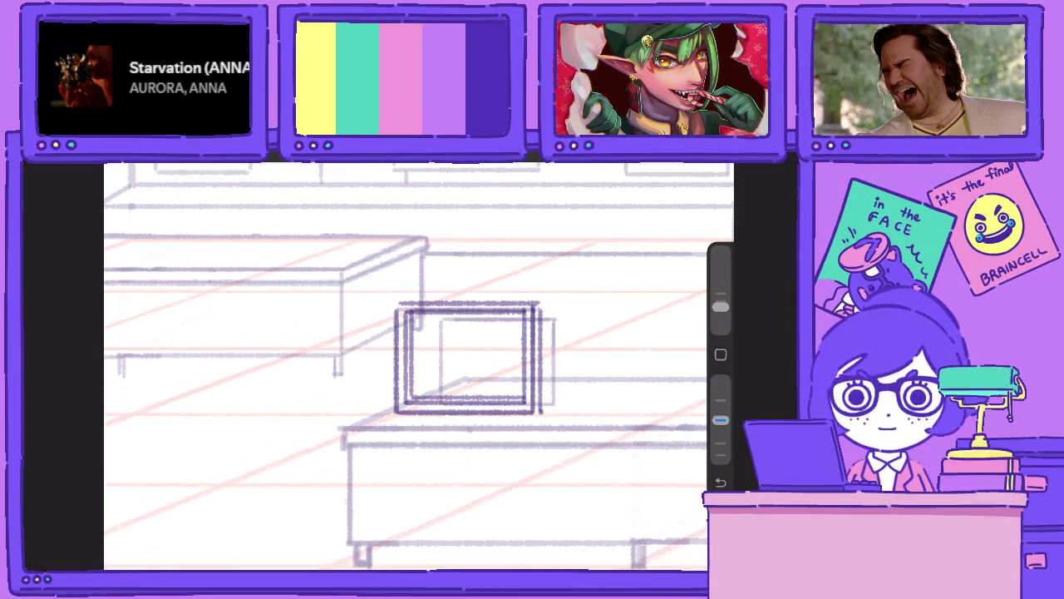
# Add the monitor's right-side depth line and join its top and bottom corners.
pyautogui.moveTo(553, 407); pyautogui.dragTo(553, 321)
pyautogui.moveTo(544, 405); pyautogui.dragTo(554, 400)
pyautogui.moveTo(537, 309); pyautogui.dragTo(550, 316)
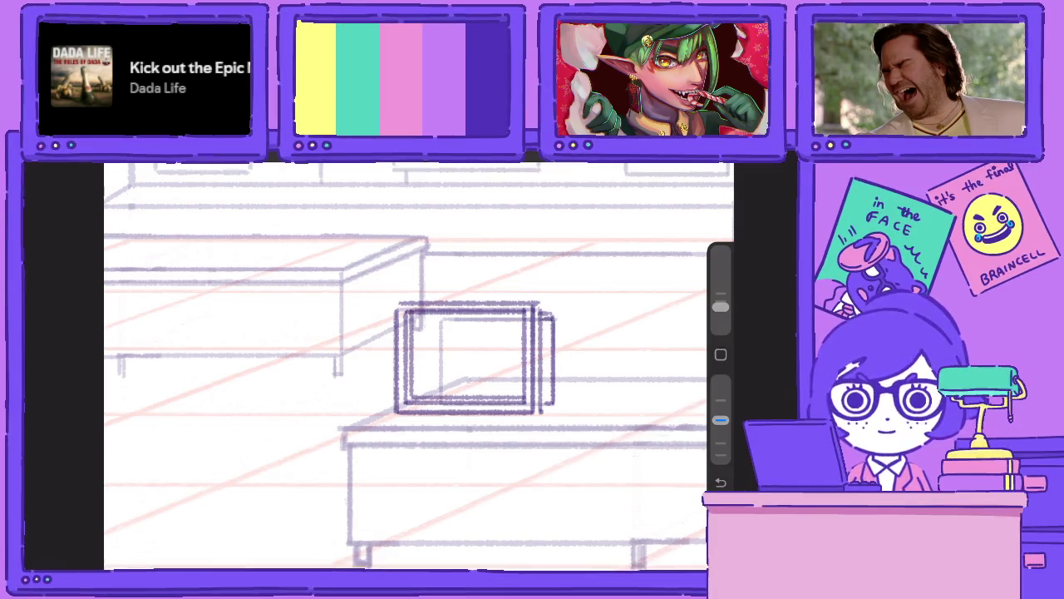
# Check Layer 93's options in the layer list and return to the canvas.
pyautogui.press('l')
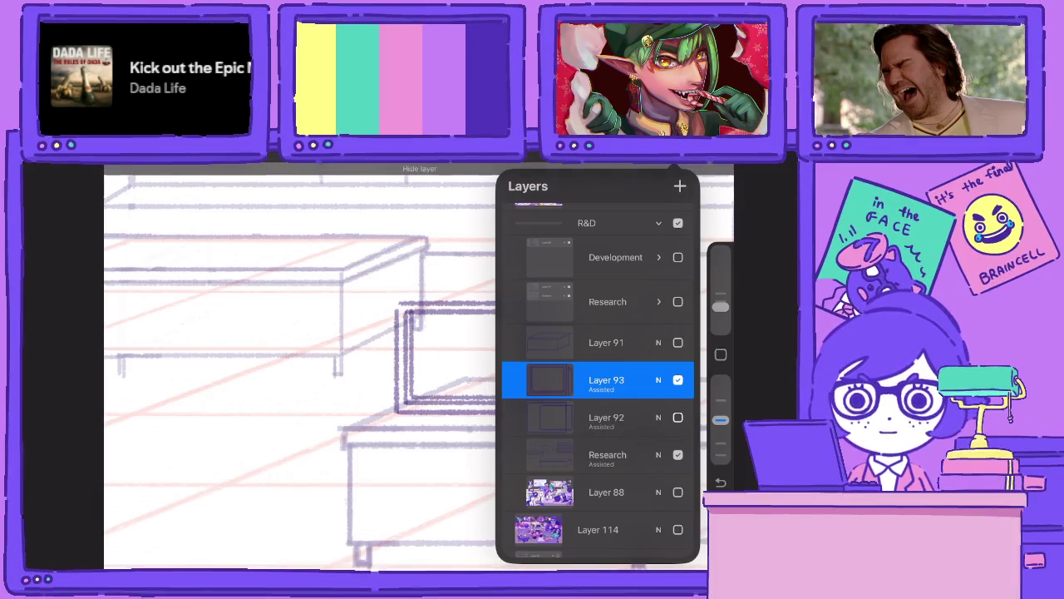
pyautogui.press('l')
pyautogui.press('l')
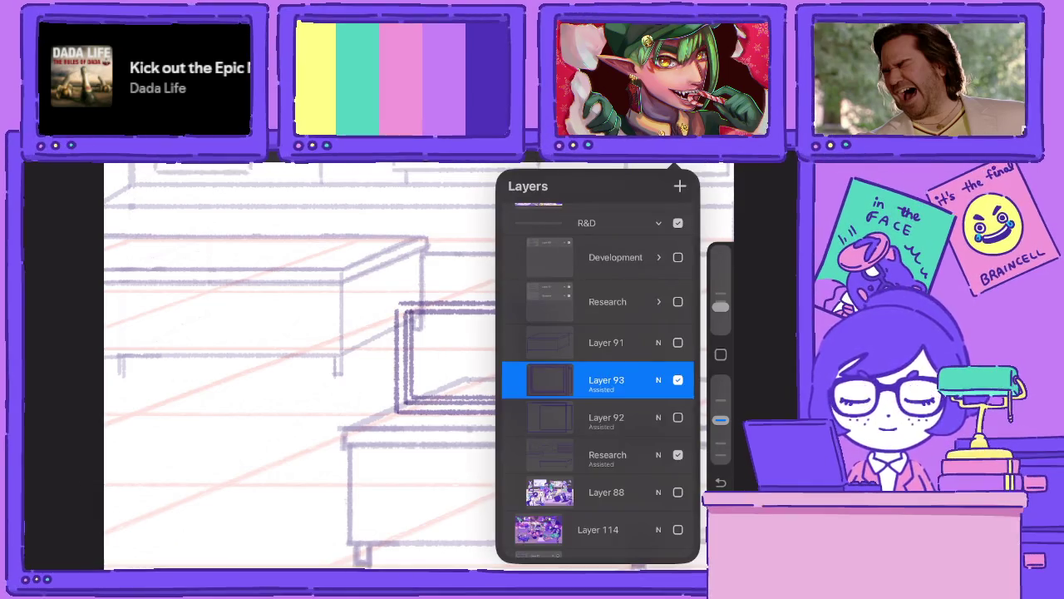
pyautogui.click(606, 380)
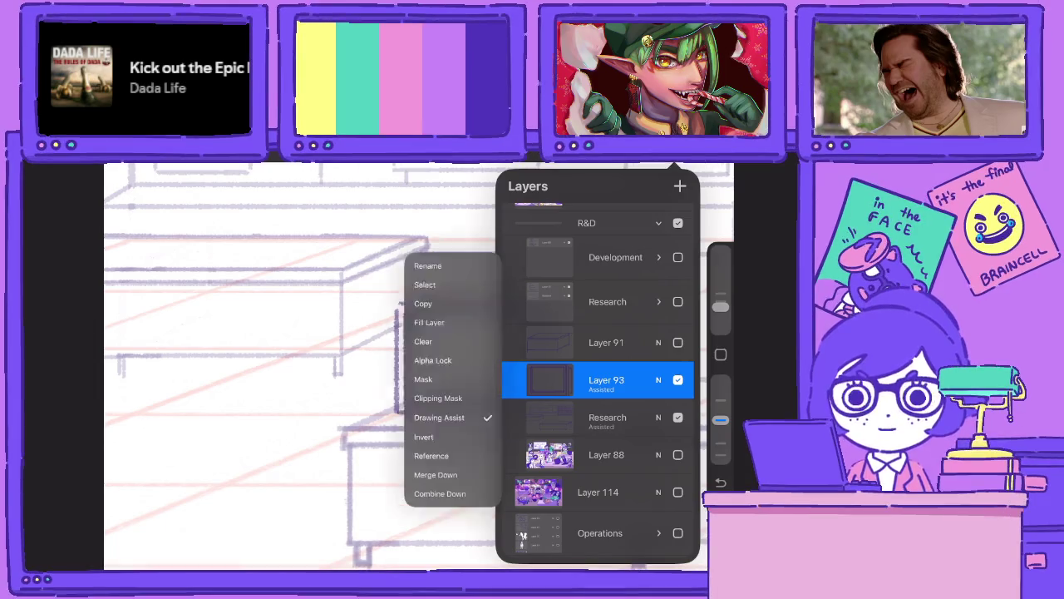
pyautogui.press('l')
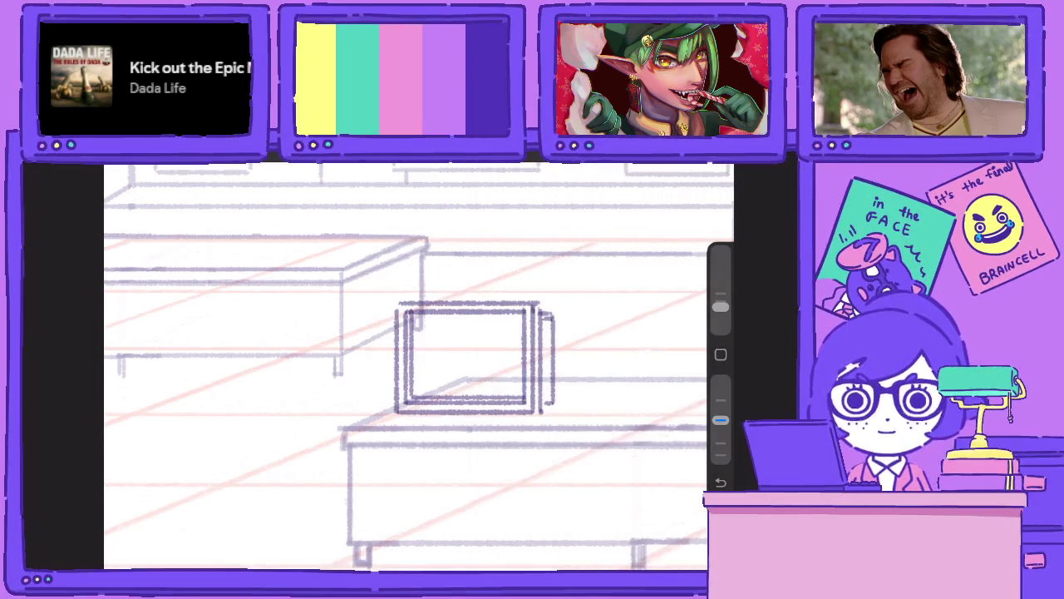
pyautogui.scroll(2, 419, 366)
# Sketch an oval base under the monitor, redoing the curve several times.
pyautogui.moveTo(426, 436)
pyautogui.mouseDown()
pyautogui.moveTo(525, 345)
pyautogui.moveTo(518, 357)
pyautogui.mouseUp()
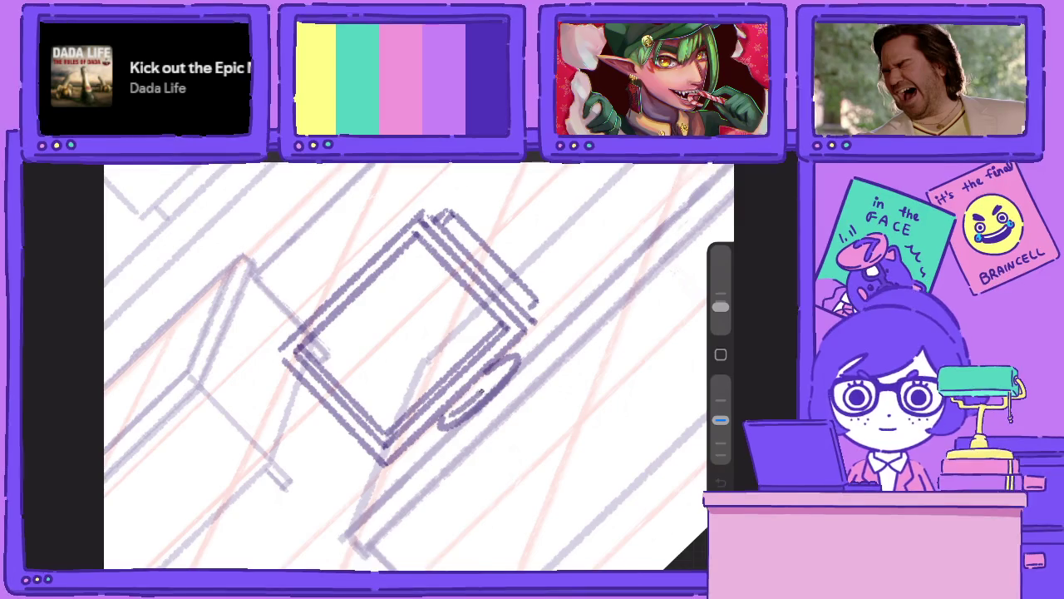
pyautogui.scroll(-3, 419, 366)
pyautogui.scroll(3, 419, 366)
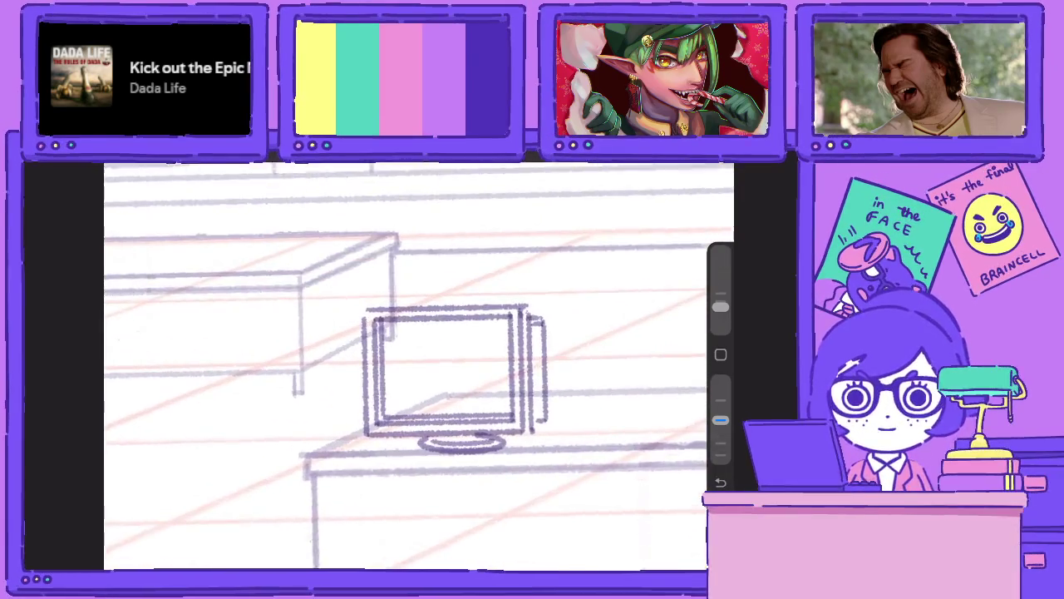
pyautogui.hotkey('ctrl', 'z')
pyautogui.scroll(1, 419, 366)
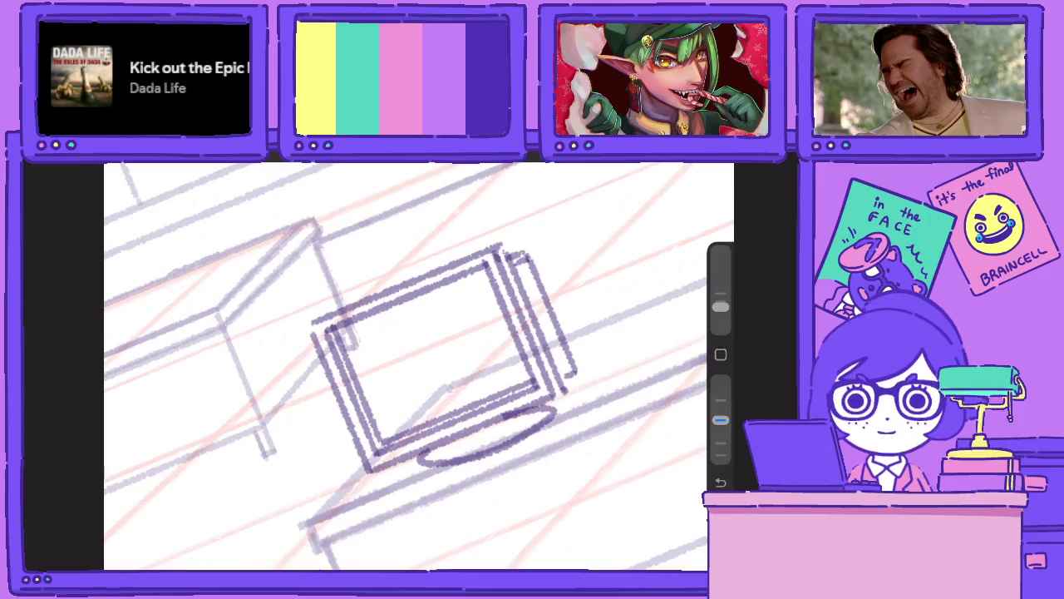
pyautogui.moveTo(413, 456)
pyautogui.mouseDown()
pyautogui.moveTo(422, 468)
pyautogui.moveTo(494, 471)
pyautogui.moveTo(559, 404)
pyautogui.mouseUp()
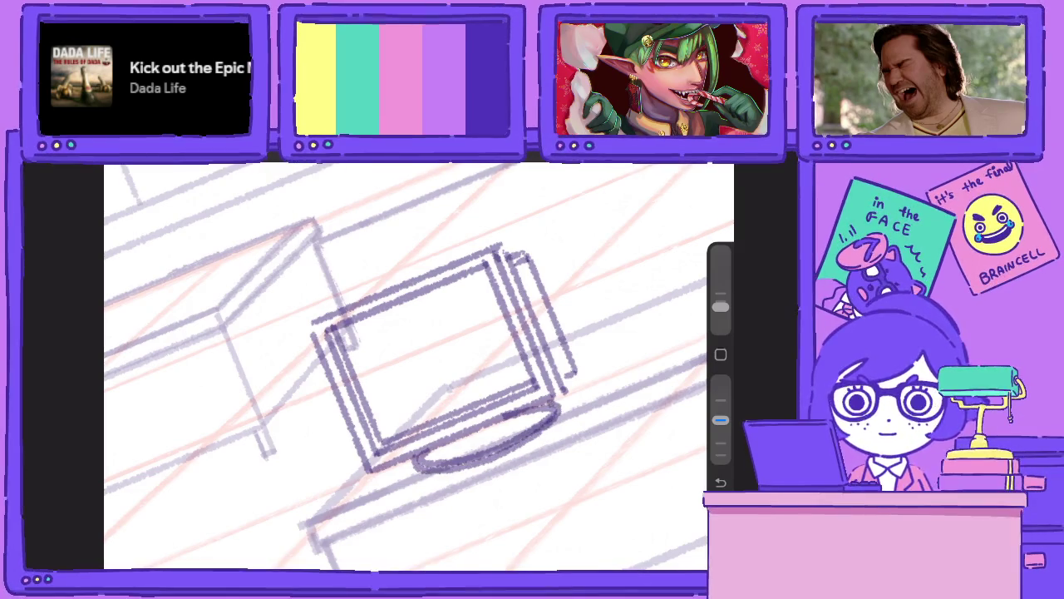
pyautogui.moveTo(407, 459); pyautogui.dragTo(562, 406)
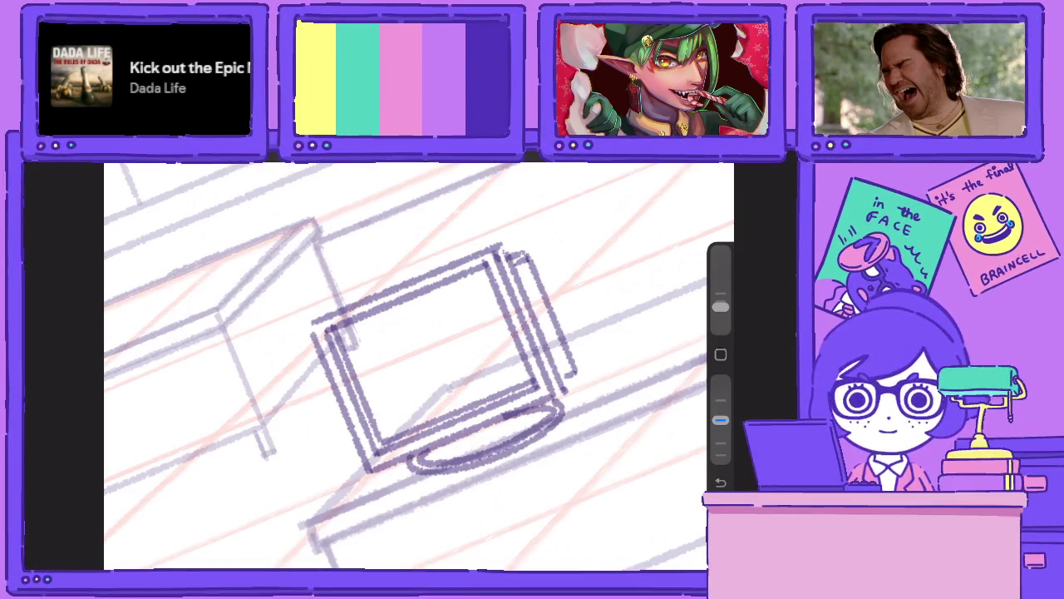
pyautogui.hotkey('ctrl', 'z')
pyautogui.hotkey('ctrl', 'z')
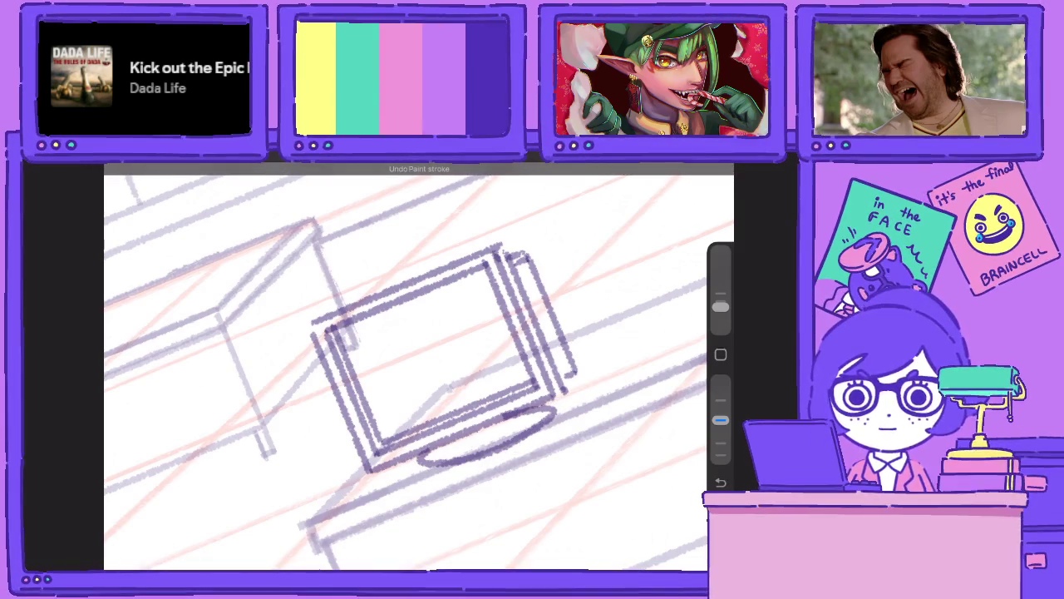
pyautogui.moveTo(413, 456)
pyautogui.mouseDown()
pyautogui.moveTo(417, 471)
pyautogui.moveTo(539, 438)
pyautogui.moveTo(565, 403)
pyautogui.mouseUp()
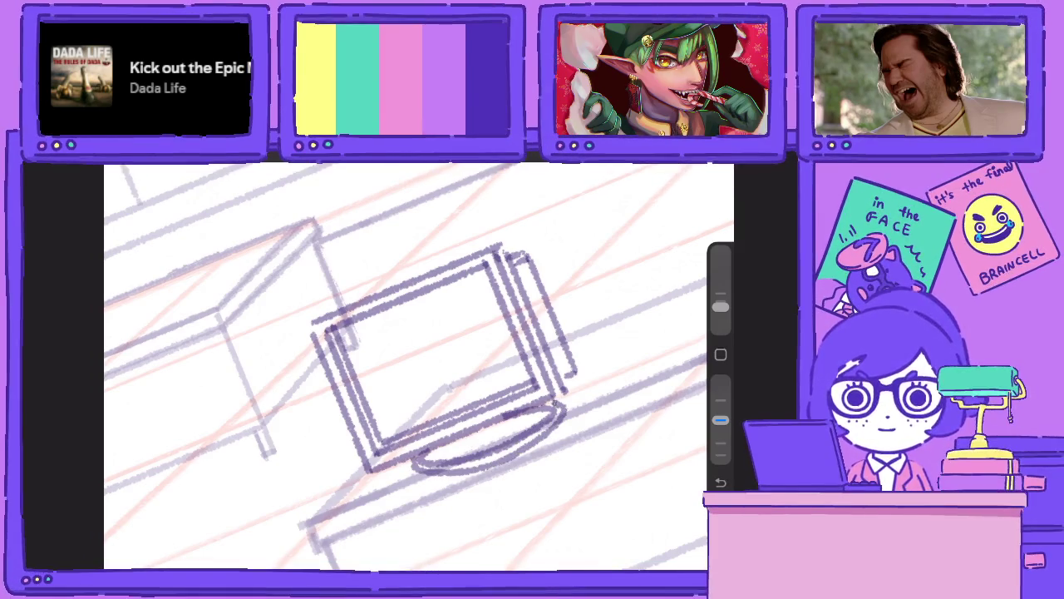
pyautogui.moveTo(415, 459); pyautogui.dragTo(562, 407)
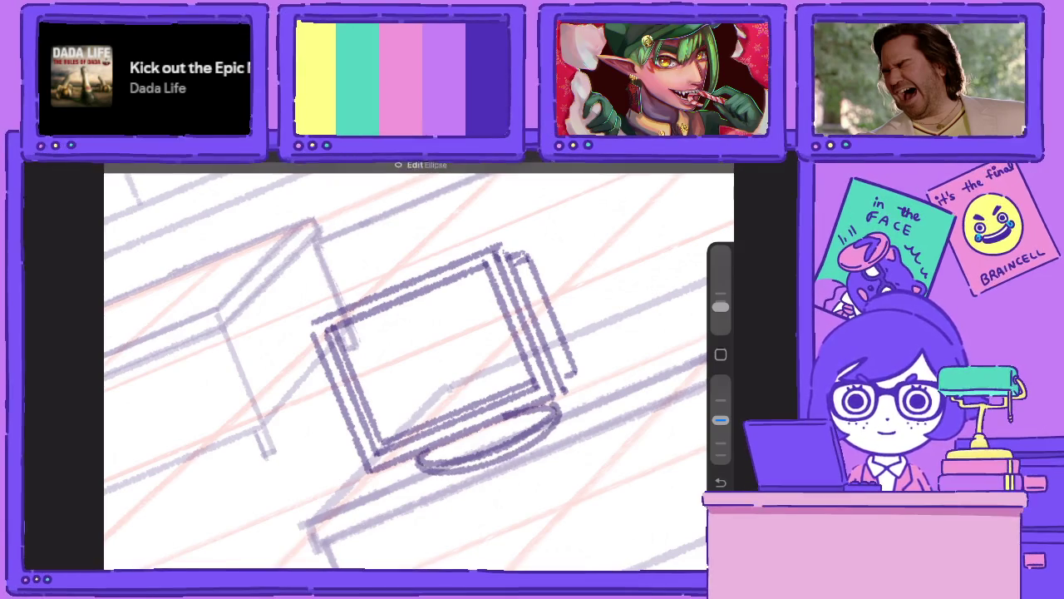
pyautogui.hotkey('ctrl', 'z')
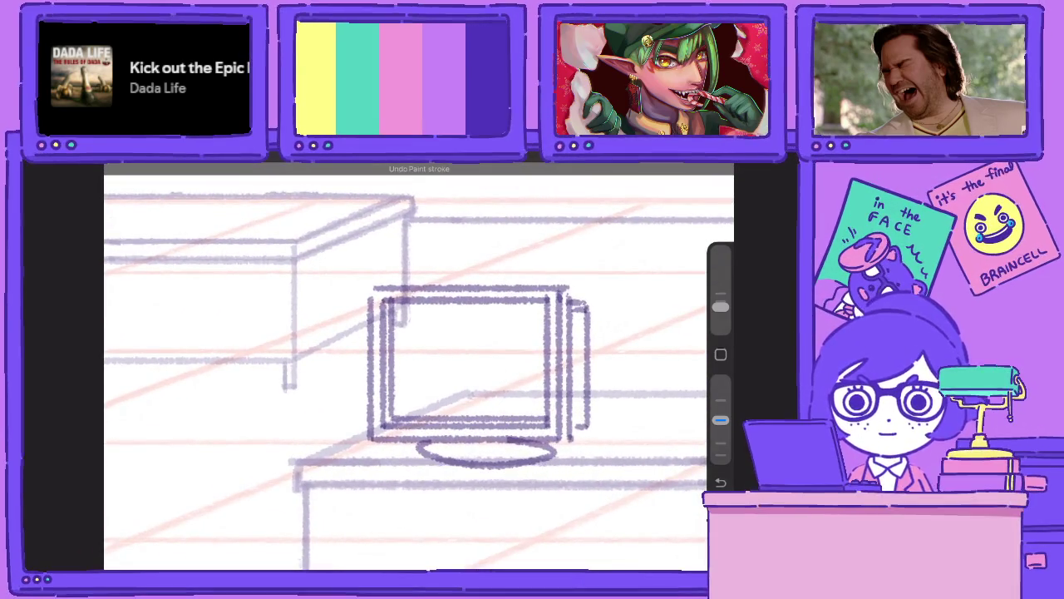
# Stroke around the monitor base and darken the underside of its ellipse.
pyautogui.moveTo(456, 497); pyautogui.dragTo(539, 421)
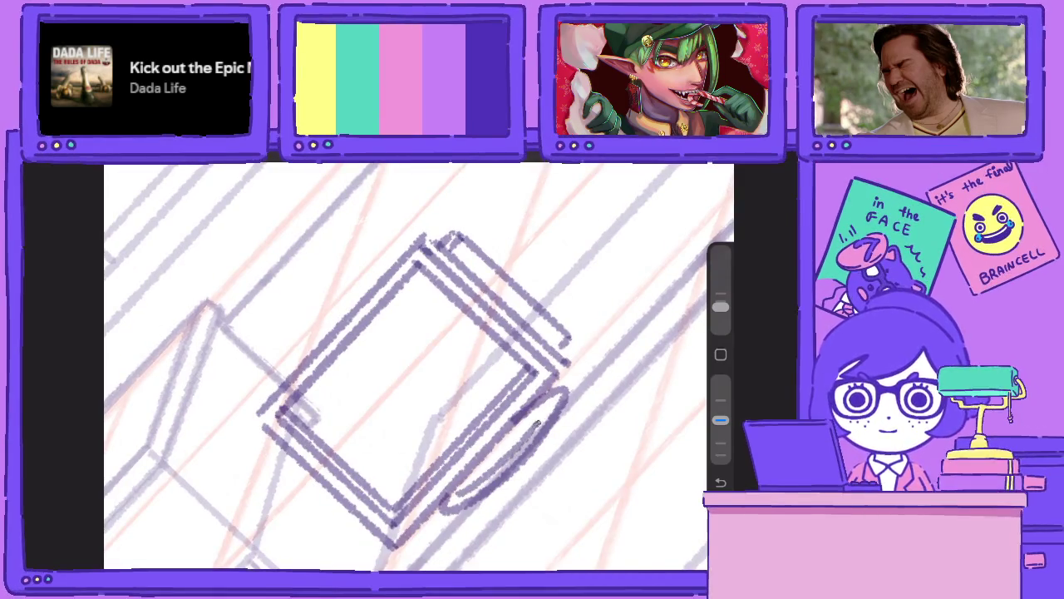
pyautogui.scroll(-3, 419, 357)
pyautogui.scroll(5, 362, 390)
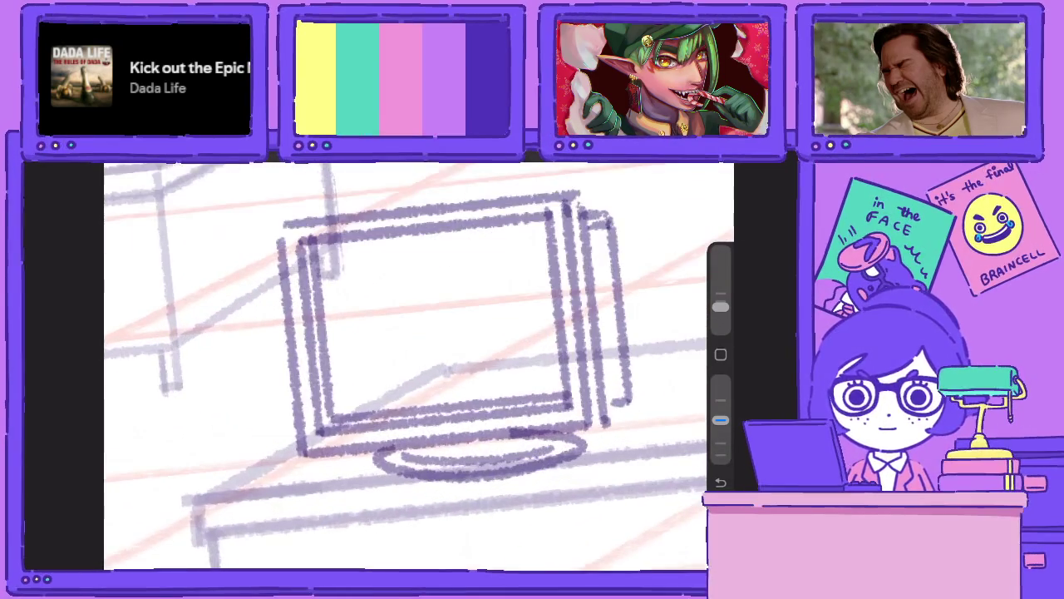
pyautogui.moveTo(367, 449)
pyautogui.mouseDown()
pyautogui.moveTo(383, 467)
pyautogui.moveTo(522, 475)
pyautogui.moveTo(585, 429)
pyautogui.mouseUp()
# Lower brush opacity to lighten the lines inside the base ellipse, then restore it.
pyautogui.moveTo(720, 420); pyautogui.dragTo(720, 380)
pyautogui.moveTo(572, 437)
pyautogui.mouseDown()
pyautogui.moveTo(524, 455)
pyautogui.moveTo(414, 458)
pyautogui.mouseUp()
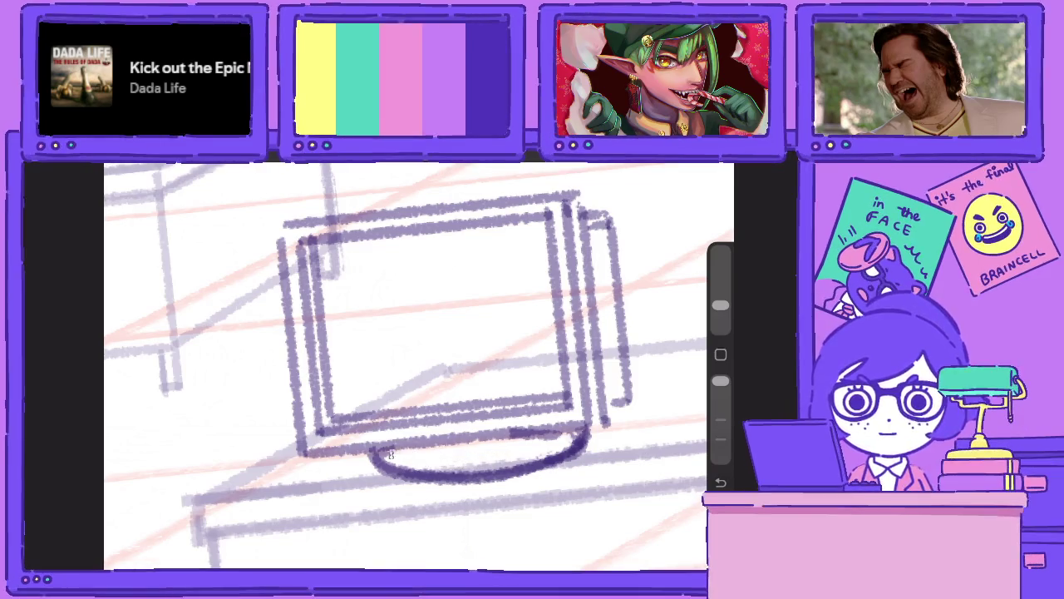
pyautogui.moveTo(562, 434); pyautogui.dragTo(504, 453)
pyautogui.moveTo(720, 381); pyautogui.dragTo(720, 419)
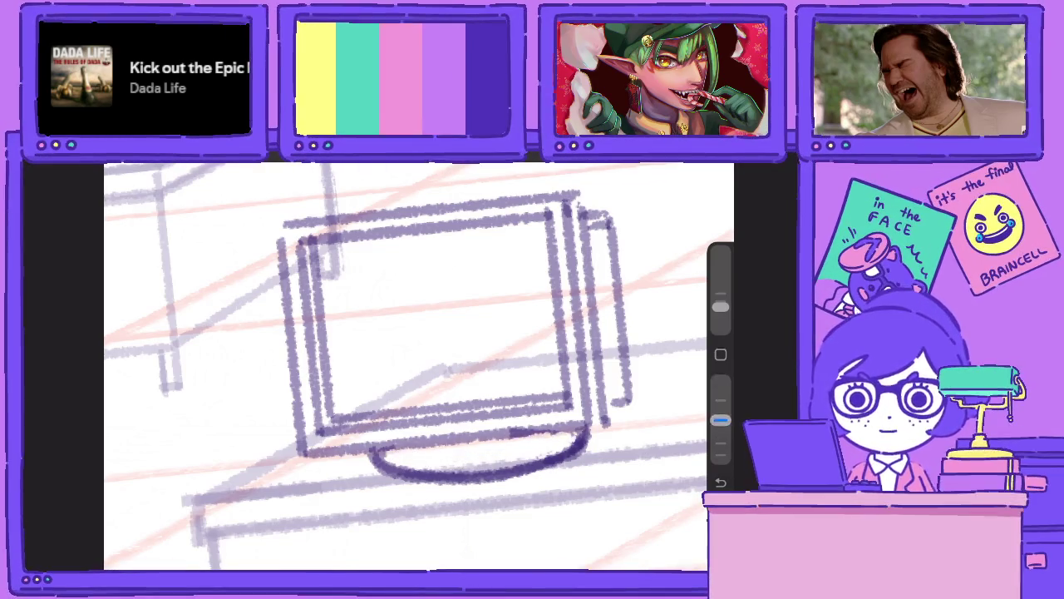
# Draw light curves inside the mug handle and thin its outer edge.
pyautogui.moveTo(499, 366); pyautogui.dragTo(333, 366)
pyautogui.moveTo(502, 449); pyautogui.dragTo(499, 284)
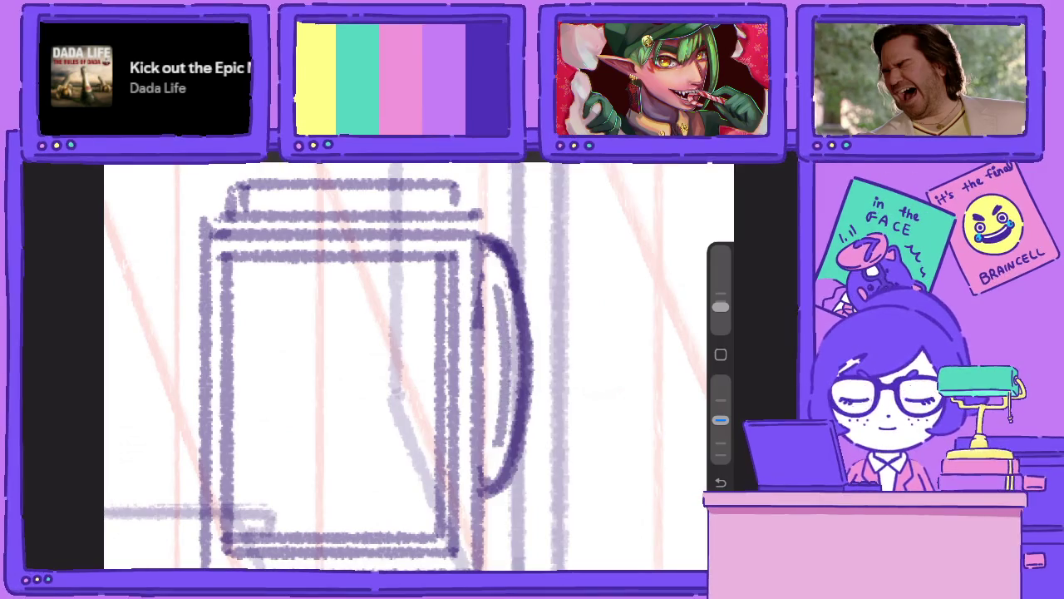
pyautogui.moveTo(720, 420); pyautogui.dragTo(720, 381)
pyautogui.moveTo(508, 499)
pyautogui.mouseDown()
pyautogui.moveTo(532, 382)
pyautogui.moveTo(529, 320)
pyautogui.moveTo(512, 245)
pyautogui.moveTo(492, 235)
pyautogui.mouseUp()
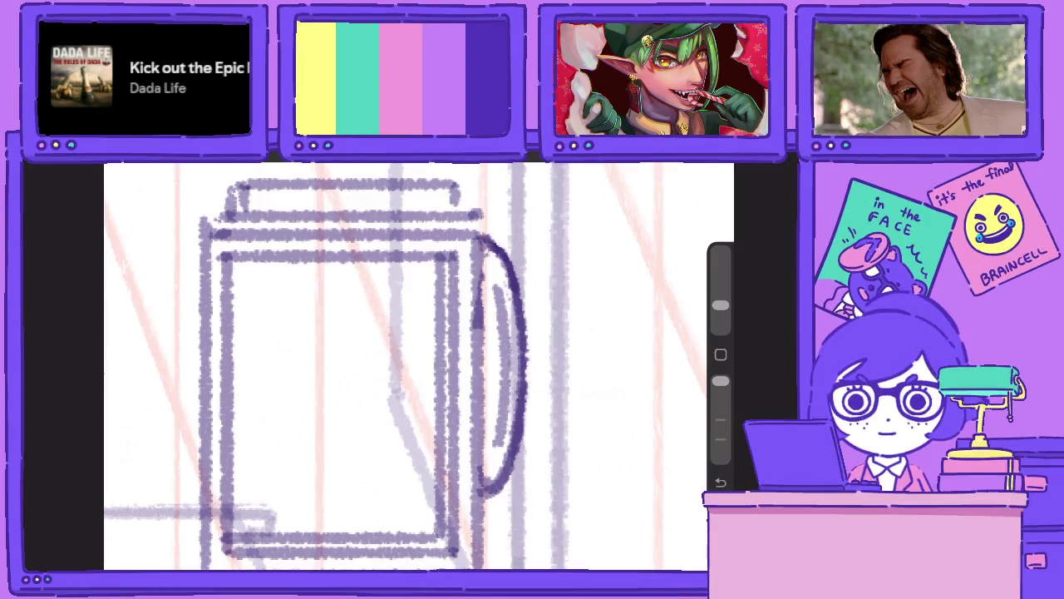
pyautogui.moveTo(720, 381); pyautogui.dragTo(720, 420)
pyautogui.scroll(-5, 415, 366)
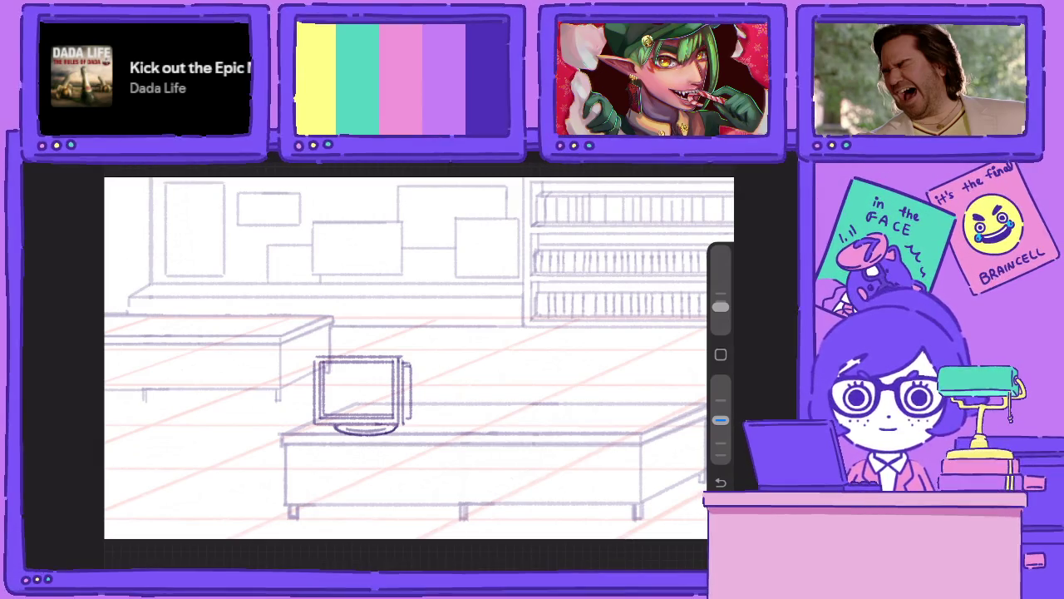
# Darken the monitor's right edge, full top edge and left corner in dark purple.
pyautogui.scroll(5, 317, 398)
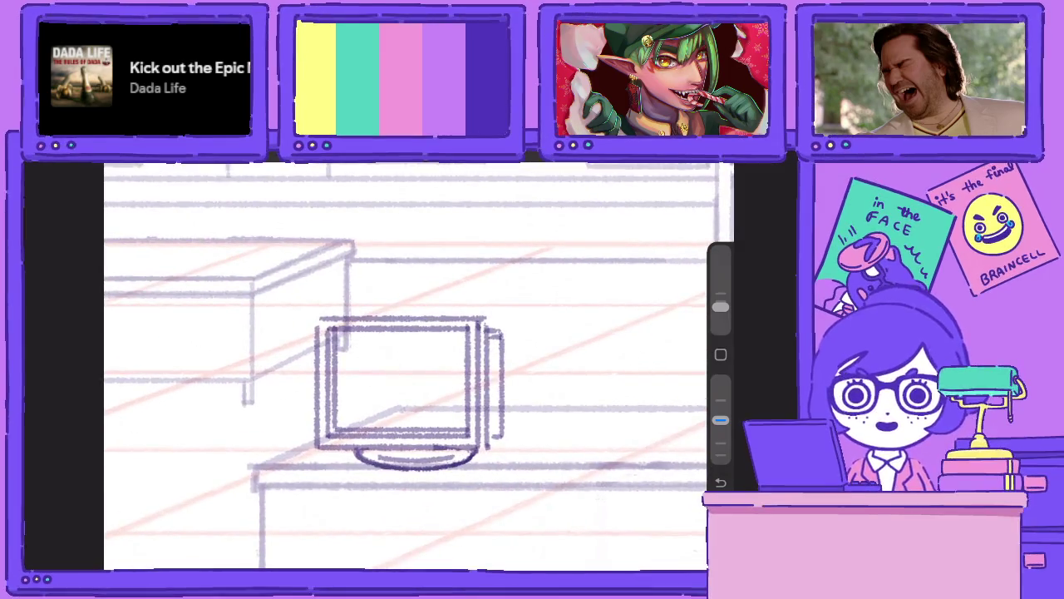
pyautogui.scroll(3, 408, 366)
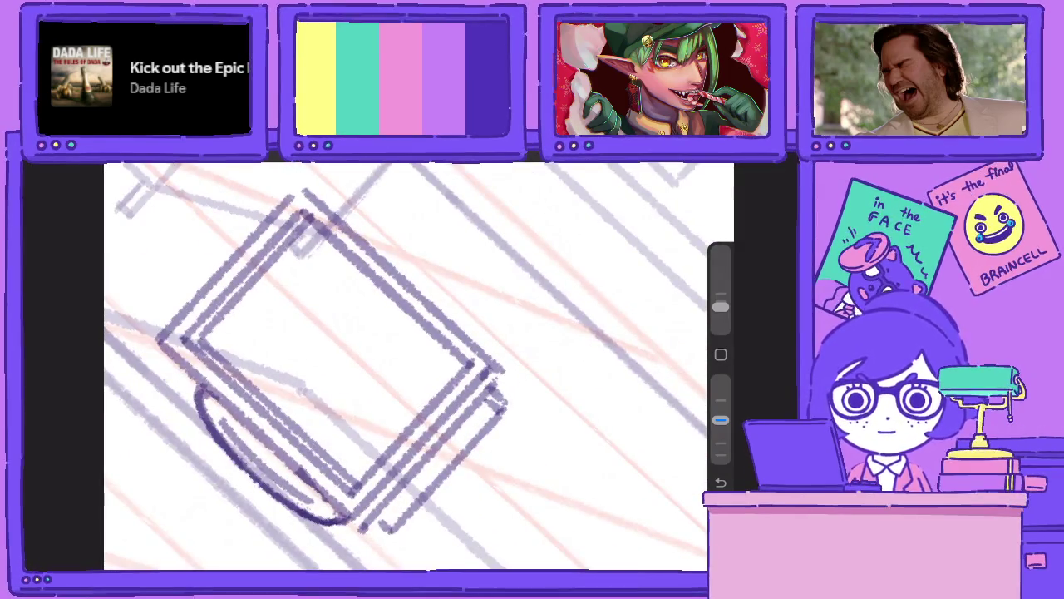
pyautogui.moveTo(500, 385)
pyautogui.mouseDown()
pyautogui.moveTo(490, 357)
pyautogui.moveTo(428, 295)
pyautogui.mouseUp()
pyautogui.moveTo(482, 352); pyautogui.dragTo(391, 259)
pyautogui.moveTo(450, 321); pyautogui.dragTo(337, 213)
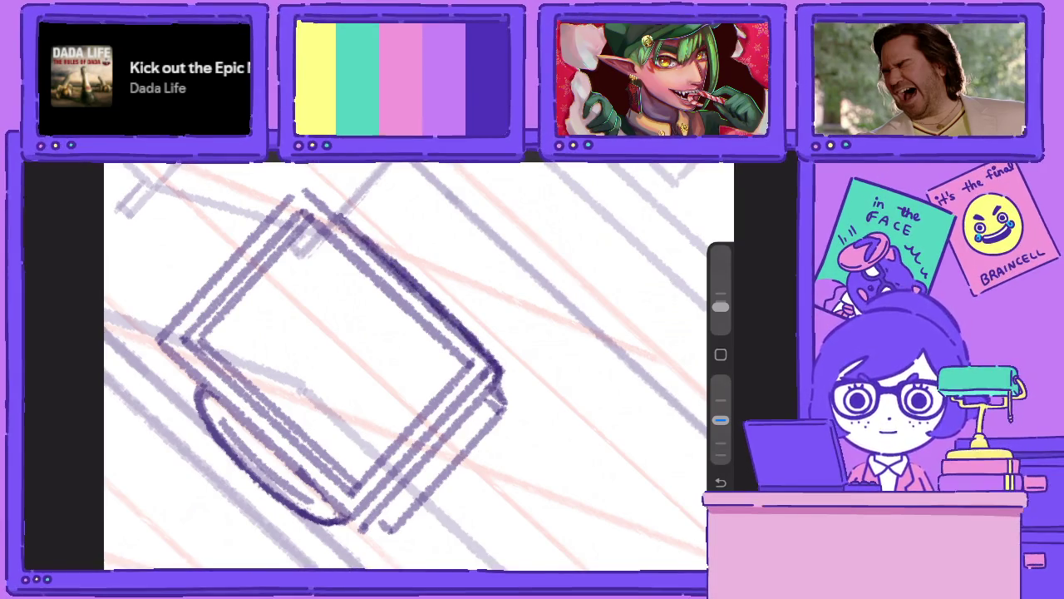
pyautogui.moveTo(383, 256); pyautogui.dragTo(312, 191)
pyautogui.moveTo(353, 226); pyautogui.dragTo(296, 193)
pyautogui.scroll(3, 407, 365)
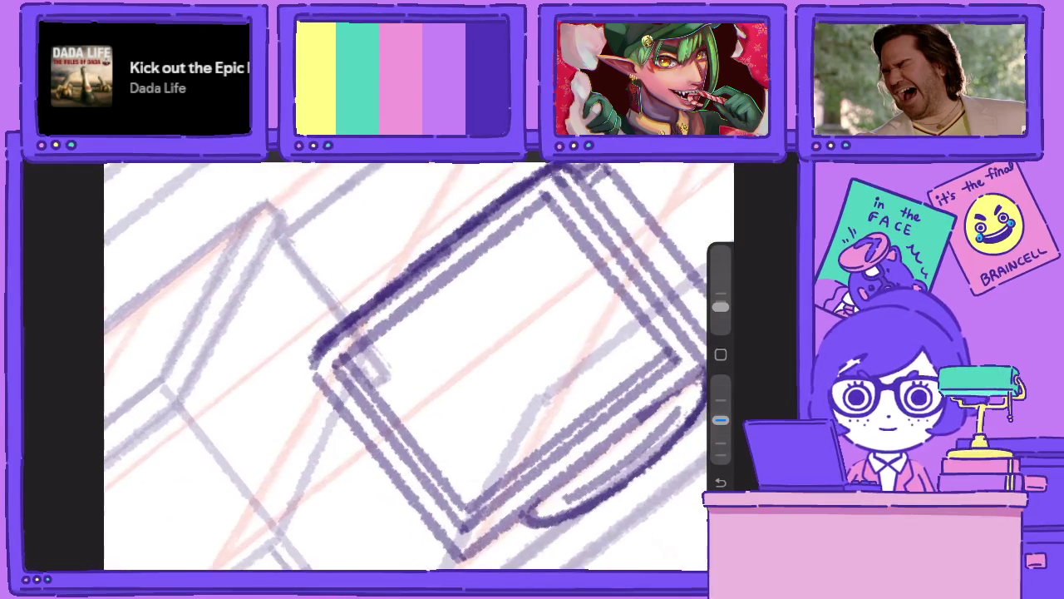
pyautogui.moveTo(325, 339)
pyautogui.mouseDown()
pyautogui.moveTo(316, 384)
pyautogui.moveTo(391, 470)
pyautogui.mouseUp()
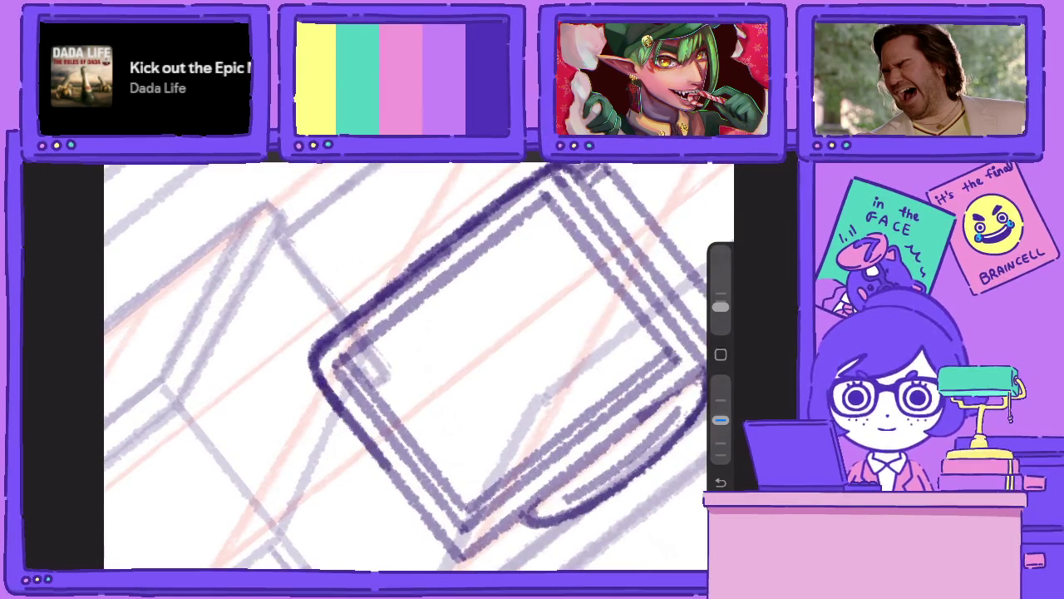
pyautogui.scroll(-5, 407, 365)
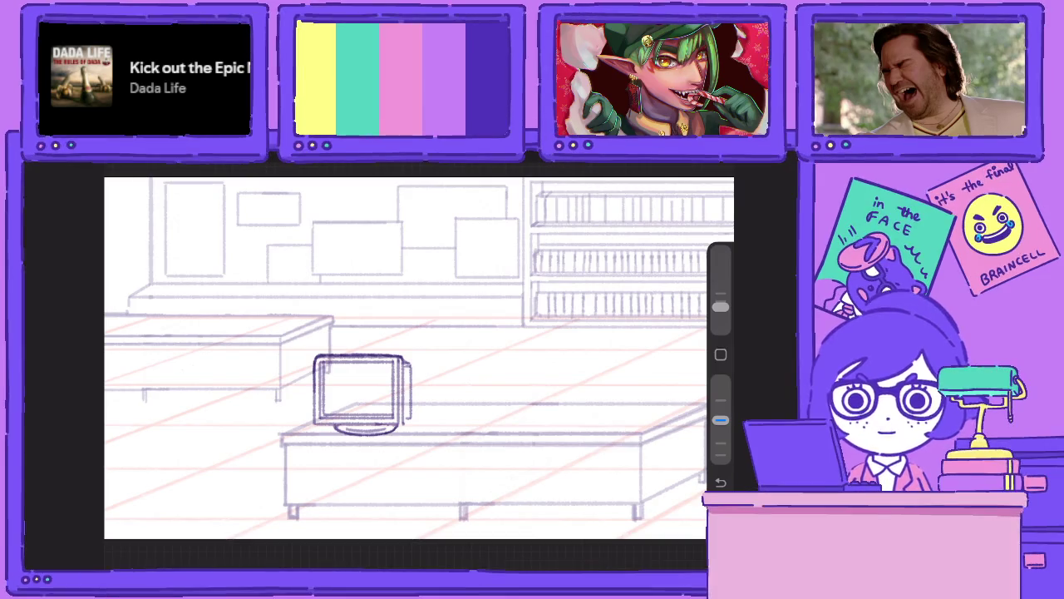
# Adjust brush opacity and add two dark strokes along the monitor's top edge.
pyautogui.moveTo(720, 420); pyautogui.dragTo(720, 380)
pyautogui.scroll(3, 407, 366)
pyautogui.scroll(2, 408, 366)
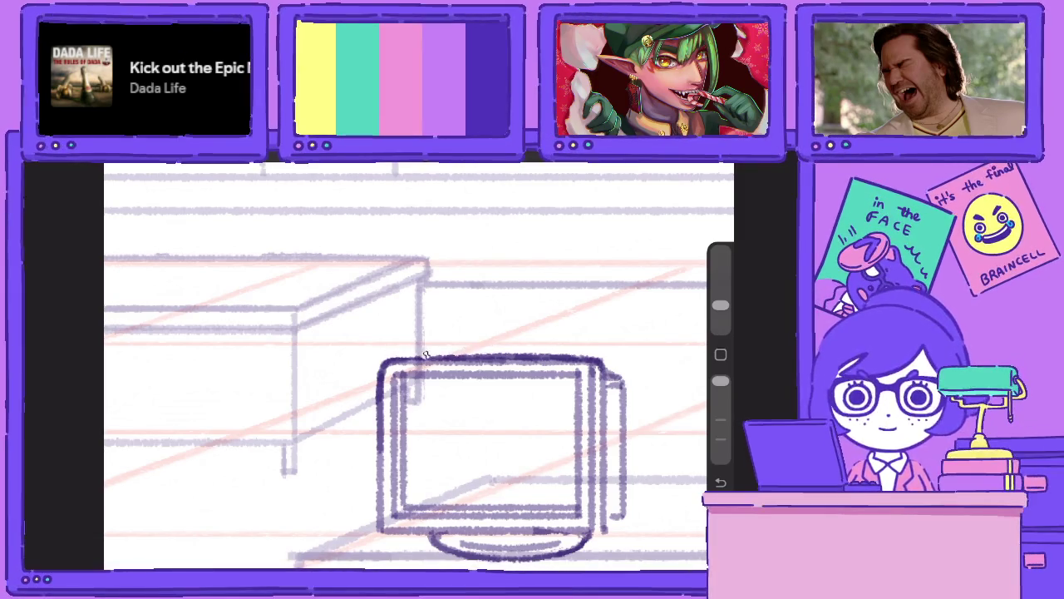
pyautogui.scroll(2, 441, 366)
pyautogui.scroll(2, 408, 365)
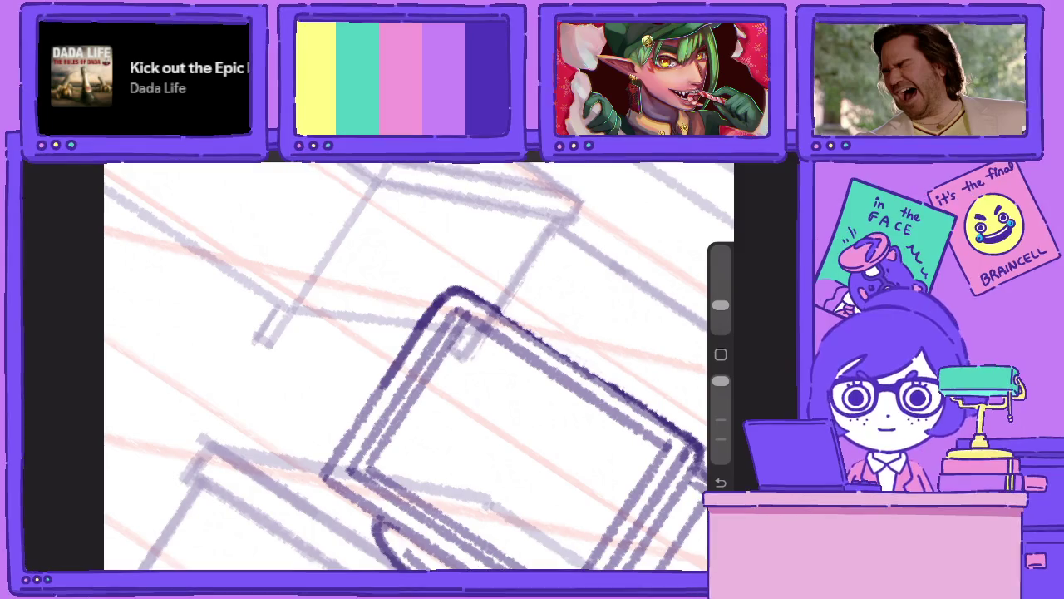
pyautogui.moveTo(719, 381); pyautogui.dragTo(720, 419)
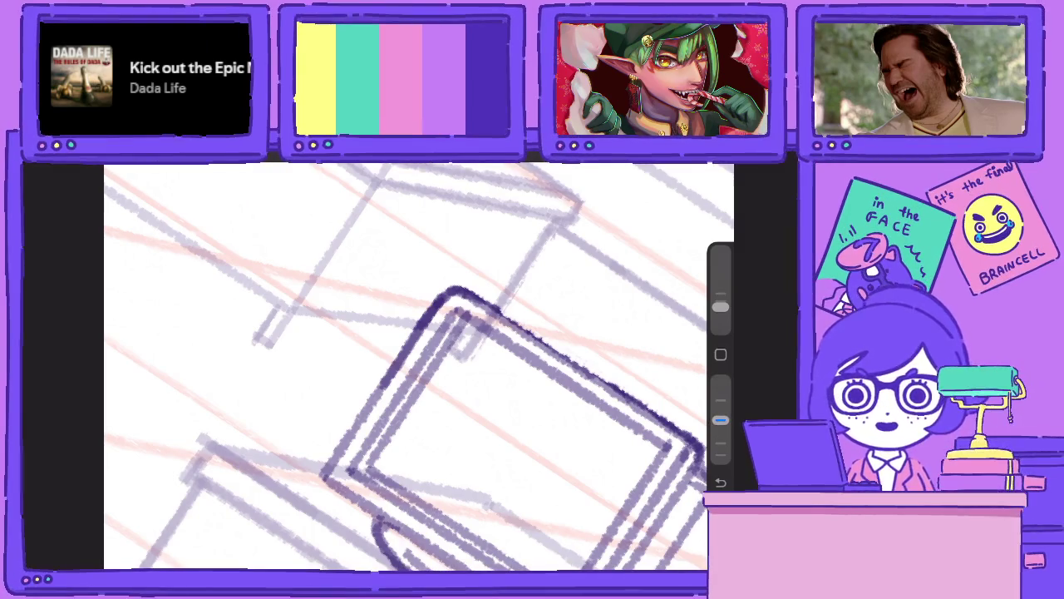
pyautogui.moveTo(467, 291); pyautogui.dragTo(598, 374)
pyautogui.moveTo(545, 343); pyautogui.dragTo(648, 410)
pyautogui.scroll(-5, 415, 366)
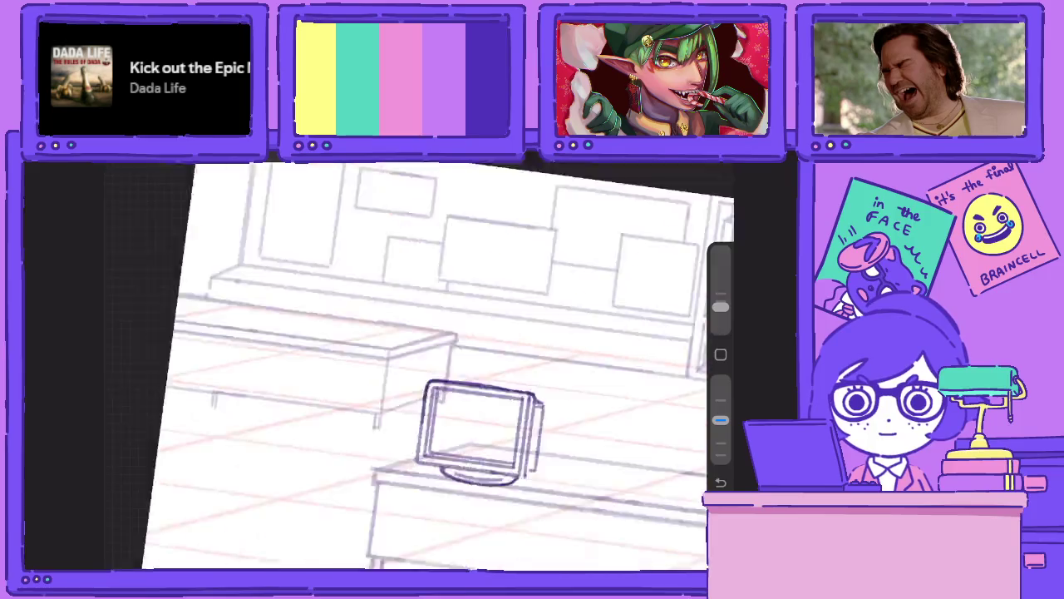
pyautogui.scroll(-3, 416, 365)
pyautogui.scroll(3, 362, 395)
pyautogui.scroll(3, 362, 395)
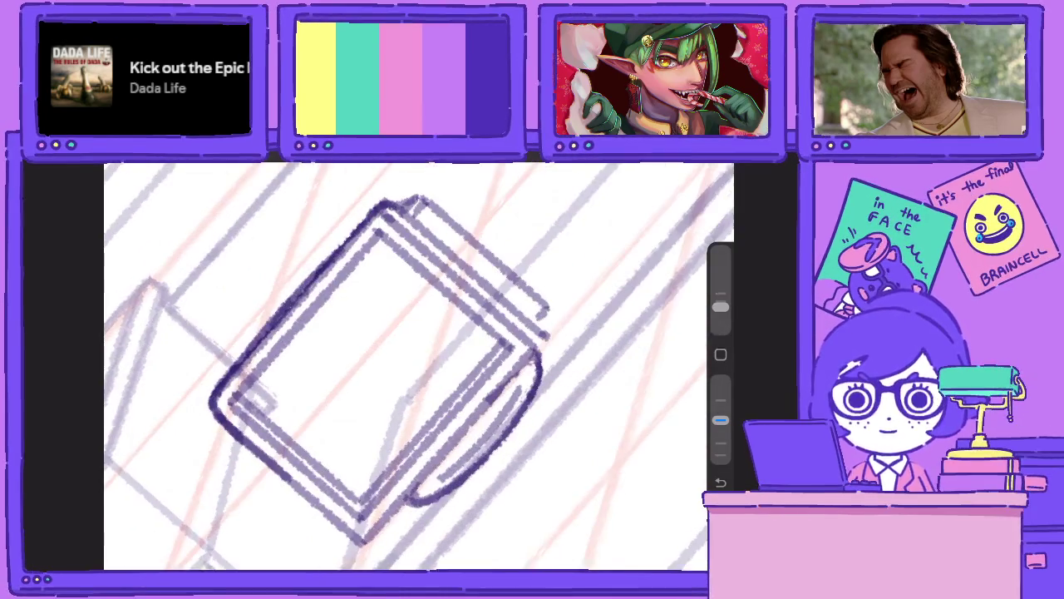
# Reinforce the monitor's right and lower-right corners with short dark strokes.
pyautogui.moveTo(539, 329); pyautogui.dragTo(532, 351)
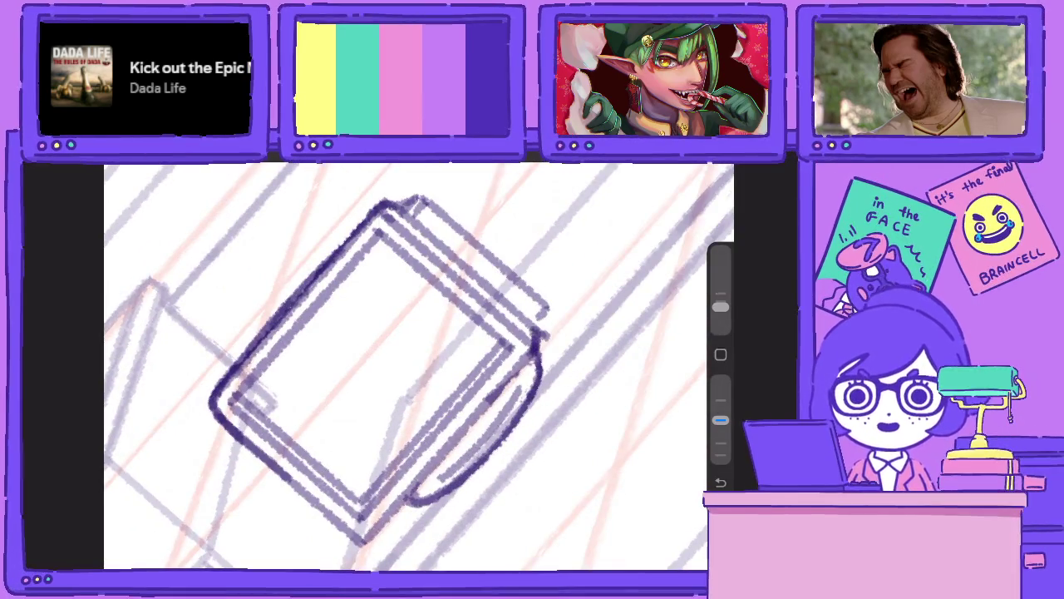
pyautogui.scroll(-2, 416, 365)
pyautogui.moveTo(581, 479)
pyautogui.mouseDown()
pyautogui.moveTo(624, 442)
pyautogui.moveTo(637, 409)
pyautogui.mouseUp()
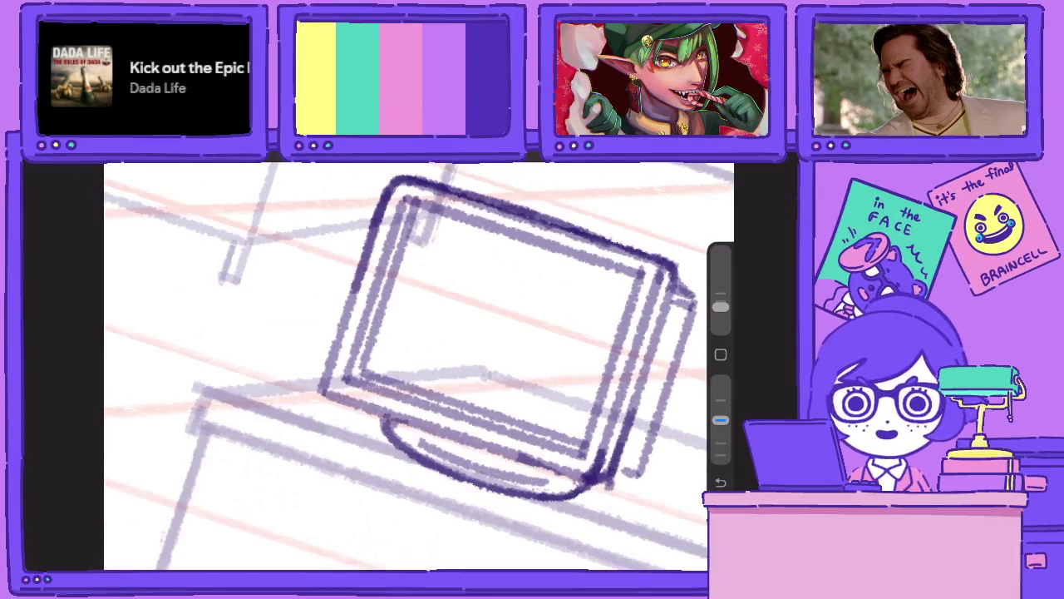
pyautogui.scroll(-2, 418, 366)
pyautogui.scroll(3, 419, 365)
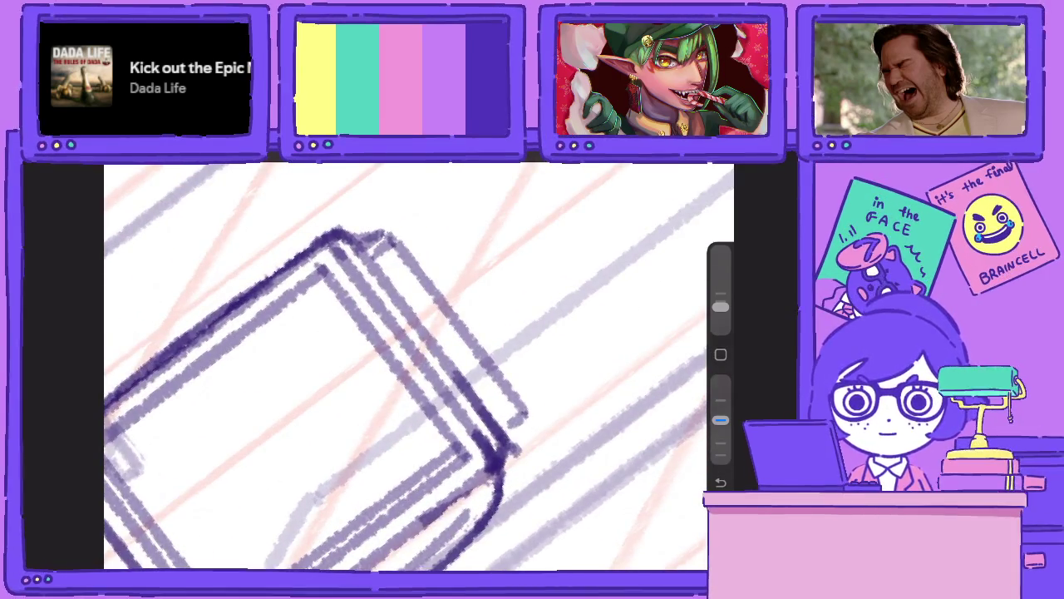
pyautogui.moveTo(507, 441); pyautogui.dragTo(514, 403)
pyautogui.scroll(-2, 418, 366)
pyautogui.moveTo(481, 447)
pyautogui.mouseDown()
pyautogui.moveTo(491, 440)
pyautogui.moveTo(463, 238)
pyautogui.mouseUp()
pyautogui.scroll(-5, 419, 366)
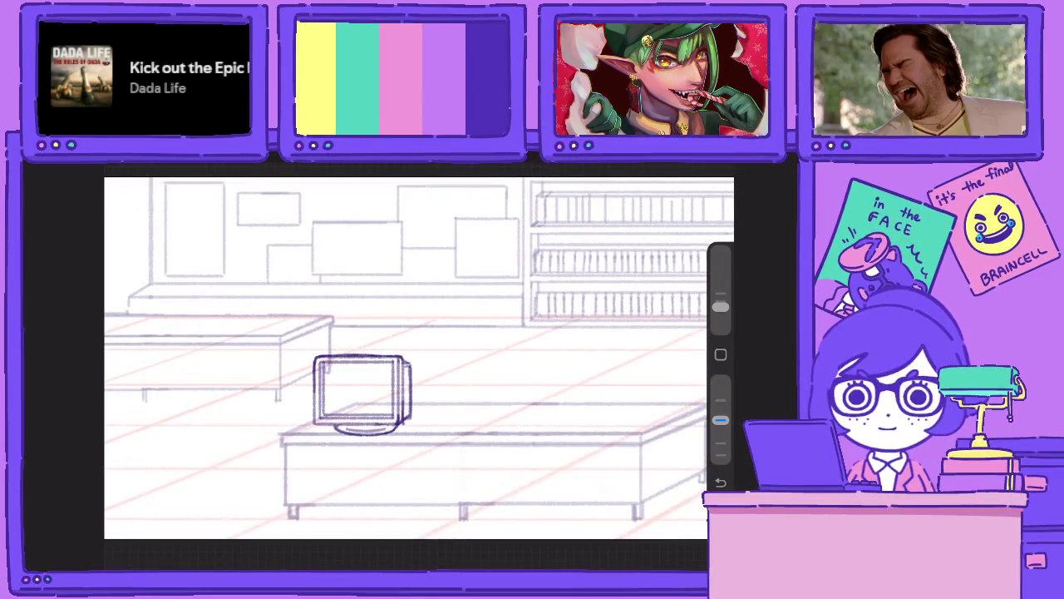
# Shrink the first monitor drawing slightly with Transform.
pyautogui.press('l')
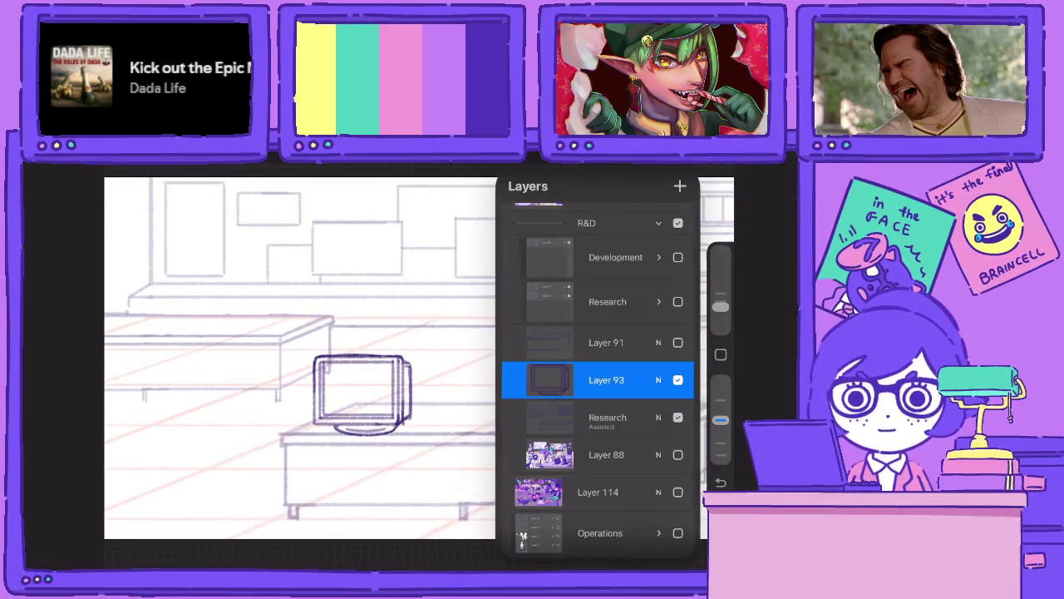
pyautogui.press('v')
pyautogui.moveTo(311, 353); pyautogui.dragTo(323, 356)
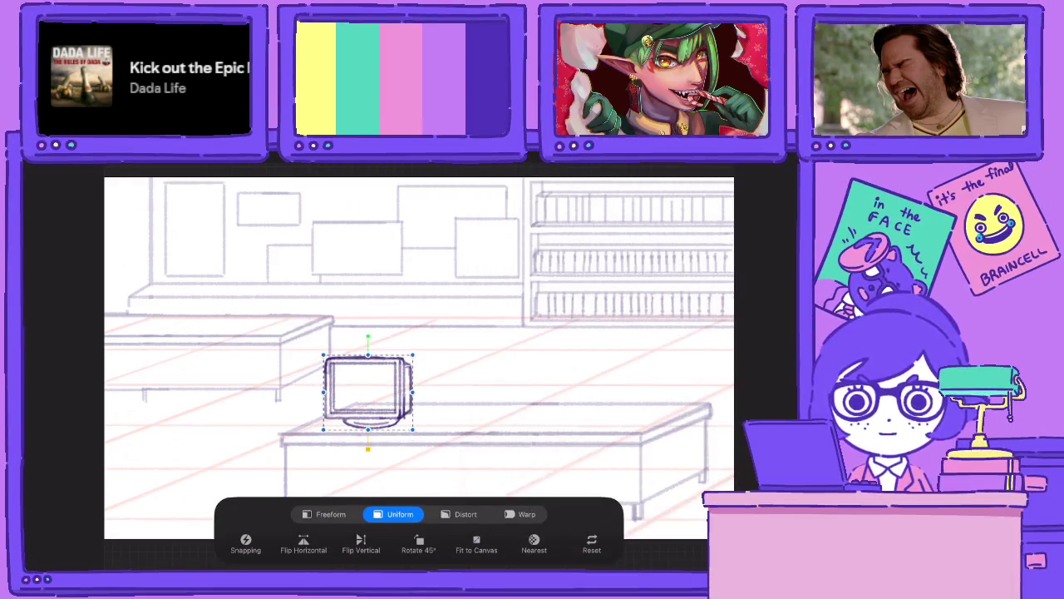
pyautogui.press('l')
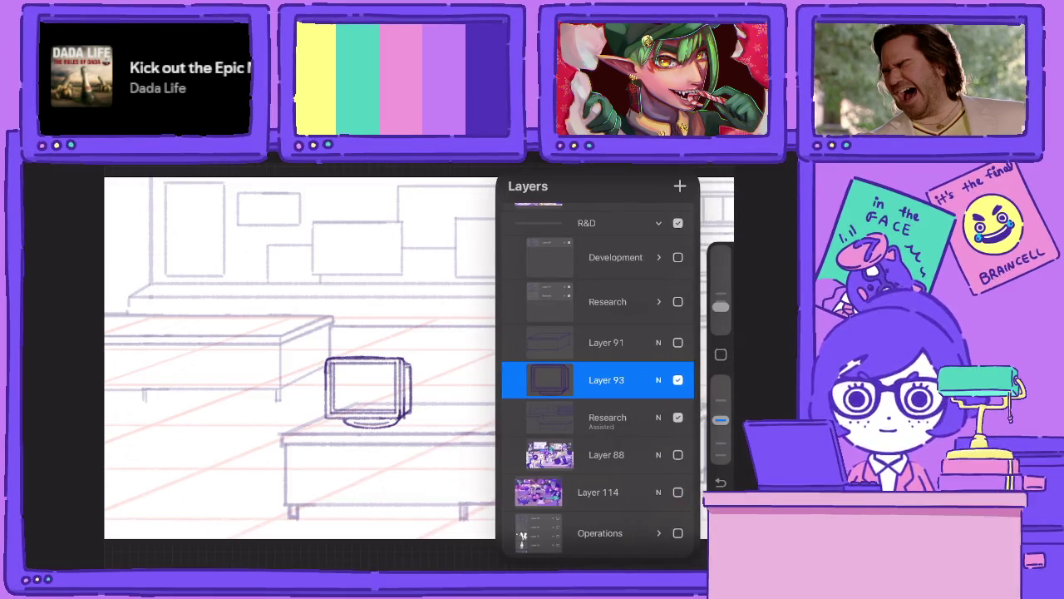
# Enable Drawing Assist on Layer 93 and draw a second screen box on the desk's right.
pyautogui.click(606, 379)
pyautogui.click(428, 418)
pyautogui.press('l')
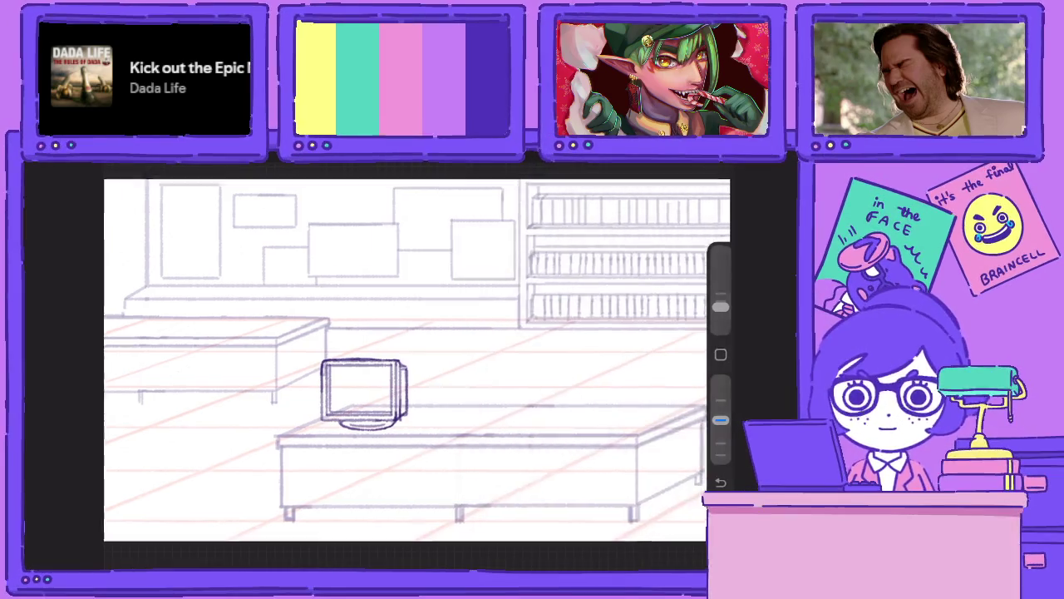
pyautogui.scroll(3, 605, 388)
pyautogui.moveTo(494, 359)
pyautogui.mouseDown()
pyautogui.moveTo(494, 431)
pyautogui.moveTo(592, 431)
pyautogui.mouseUp()
pyautogui.moveTo(600, 362); pyautogui.dragTo(600, 431)
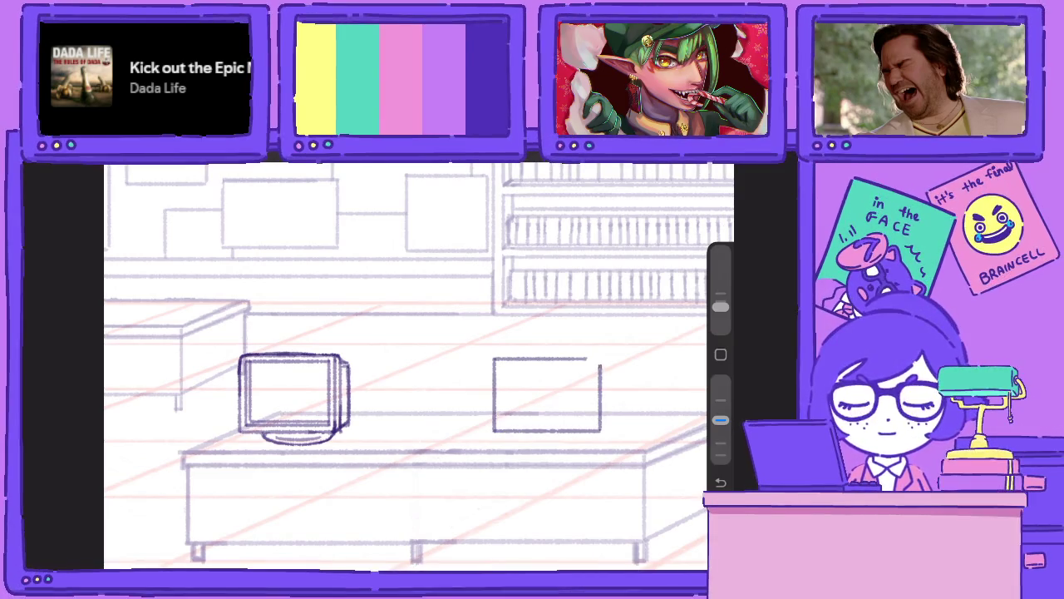
pyautogui.moveTo(565, 358); pyautogui.dragTo(602, 359)
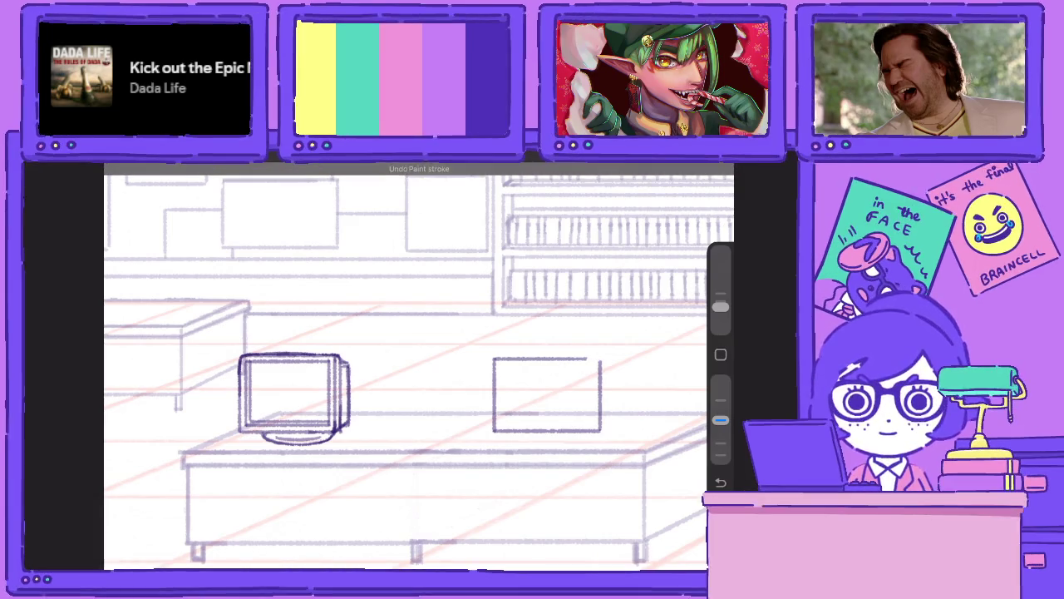
pyautogui.click(675, 163)
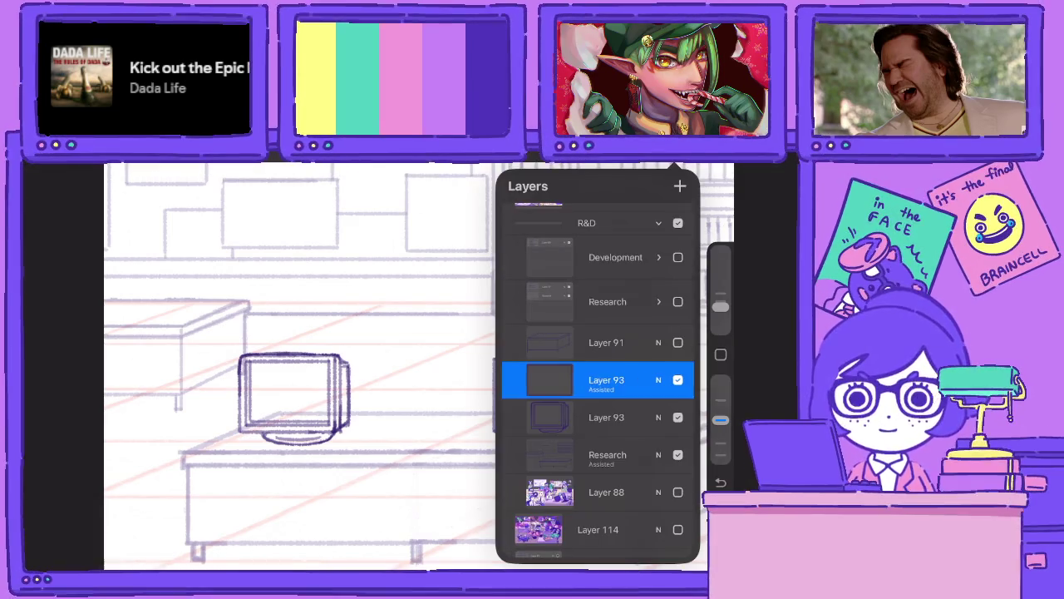
# Nudge the new box slightly and merge the two Layer 93 layers into one.
pyautogui.click(158, 166)
pyautogui.moveTo(532, 395)
pyautogui.mouseDown()
pyautogui.moveTo(515, 395)
pyautogui.moveTo(537, 398)
pyautogui.mouseUp()
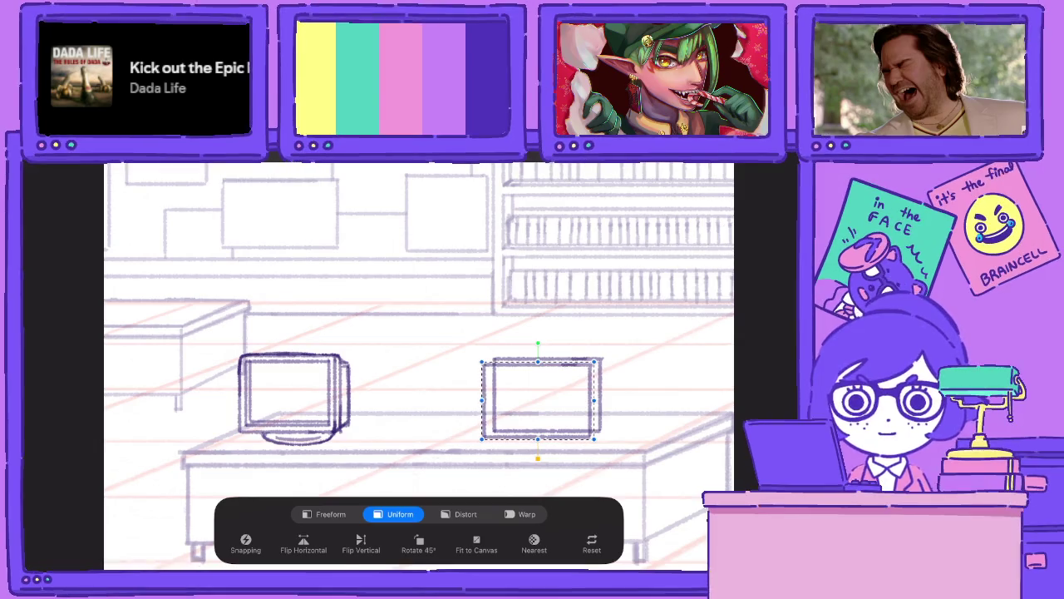
pyautogui.click(675, 163)
pyautogui.click(549, 380)
pyautogui.click(428, 478)
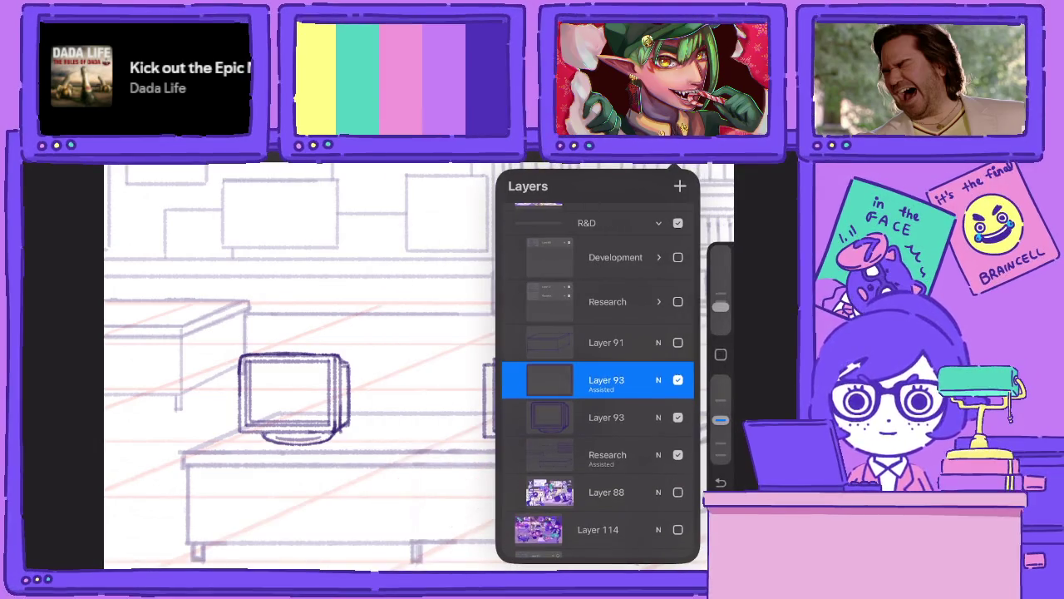
pyautogui.click(549, 379)
pyautogui.click(332, 507)
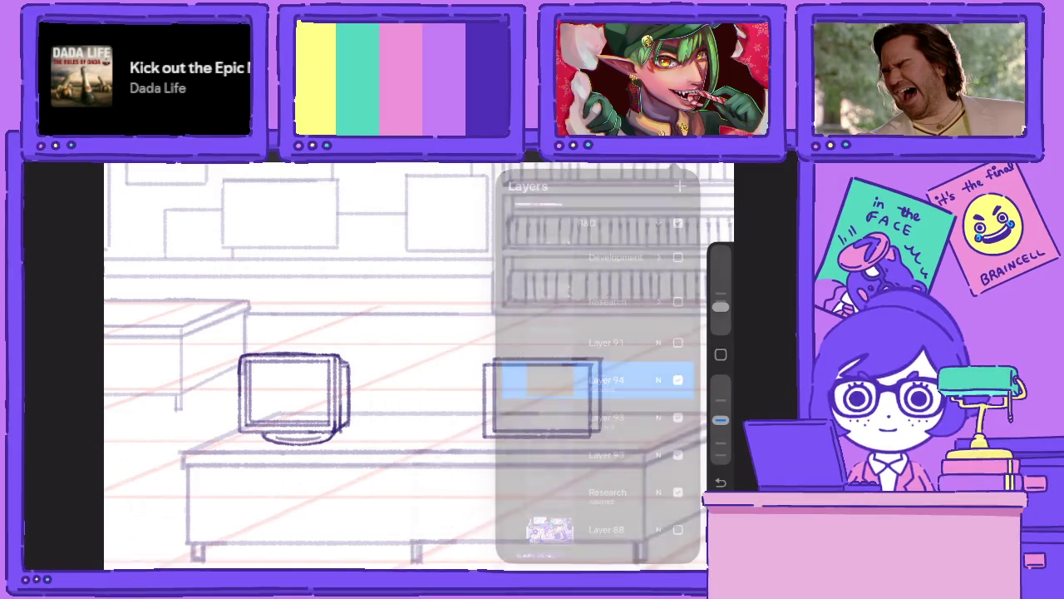
# Sketch an inner screen rectangle on the right monitor, duplicate it and shrink the copy inside.
pyautogui.moveTo(503, 377); pyautogui.dragTo(588, 377)
pyautogui.moveTo(502, 379)
pyautogui.mouseDown()
pyautogui.moveTo(506, 424)
pyautogui.moveTo(587, 424)
pyautogui.mouseUp()
pyautogui.moveTo(591, 378)
pyautogui.mouseDown()
pyautogui.moveTo(590, 424)
pyautogui.moveTo(572, 420)
pyautogui.mouseUp()
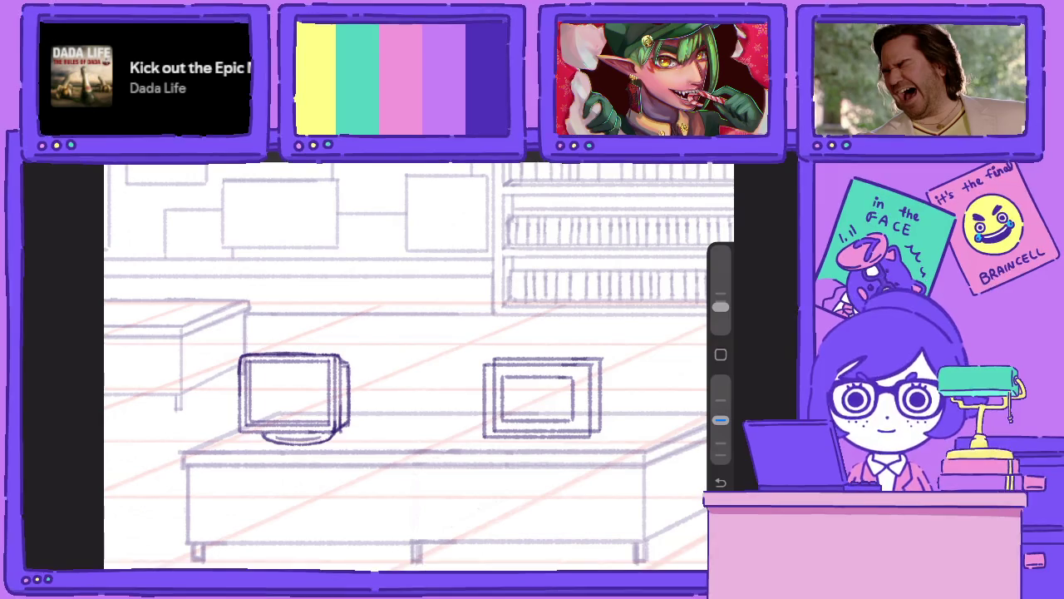
pyautogui.click(682, 164)
pyautogui.moveTo(615, 380); pyautogui.dragTo(549, 380)
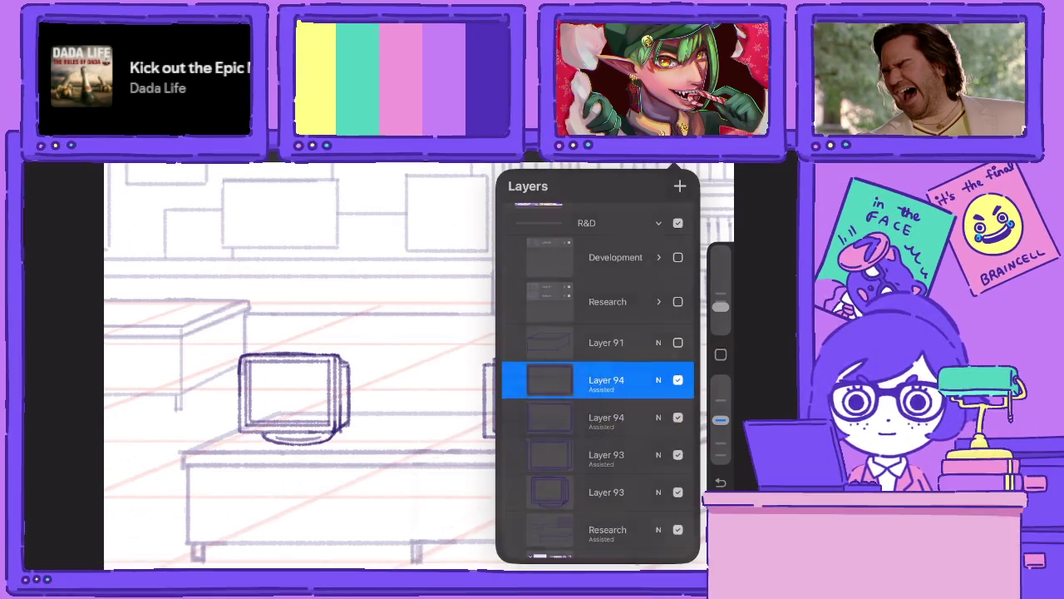
pyautogui.press('v')
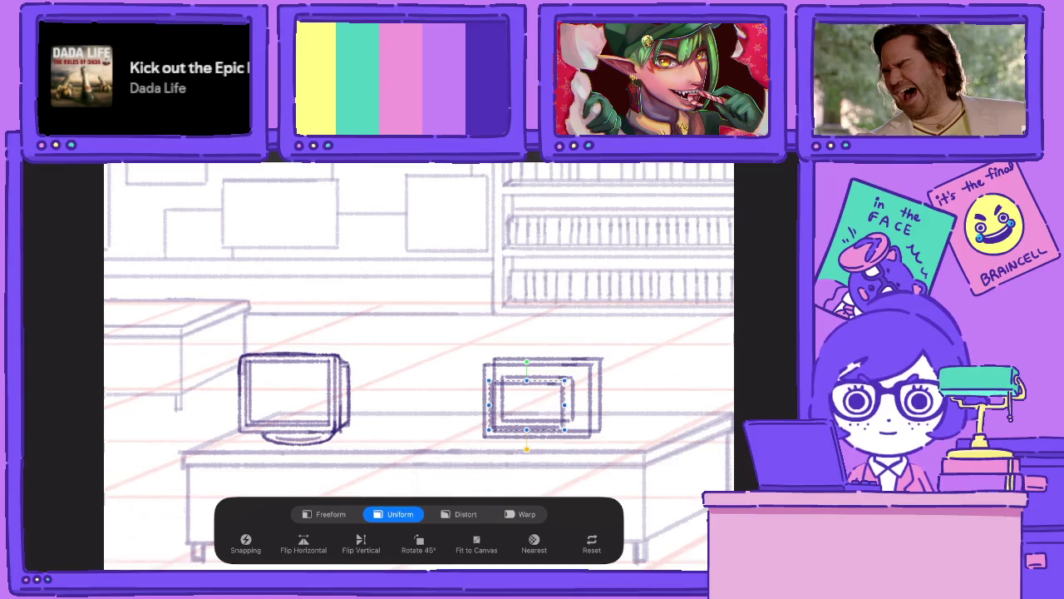
pyautogui.moveTo(488, 430); pyautogui.dragTo(495, 426)
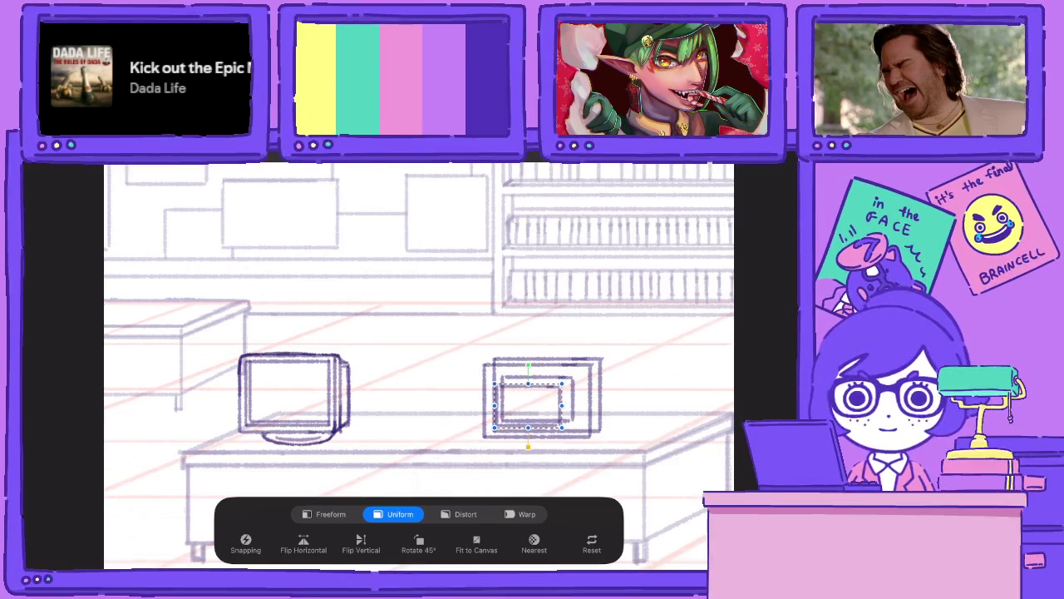
# Merge the two Layer 94 copies together, then merge Layer 94 down into Layer 93.
pyautogui.click(681, 164)
pyautogui.click(606, 379)
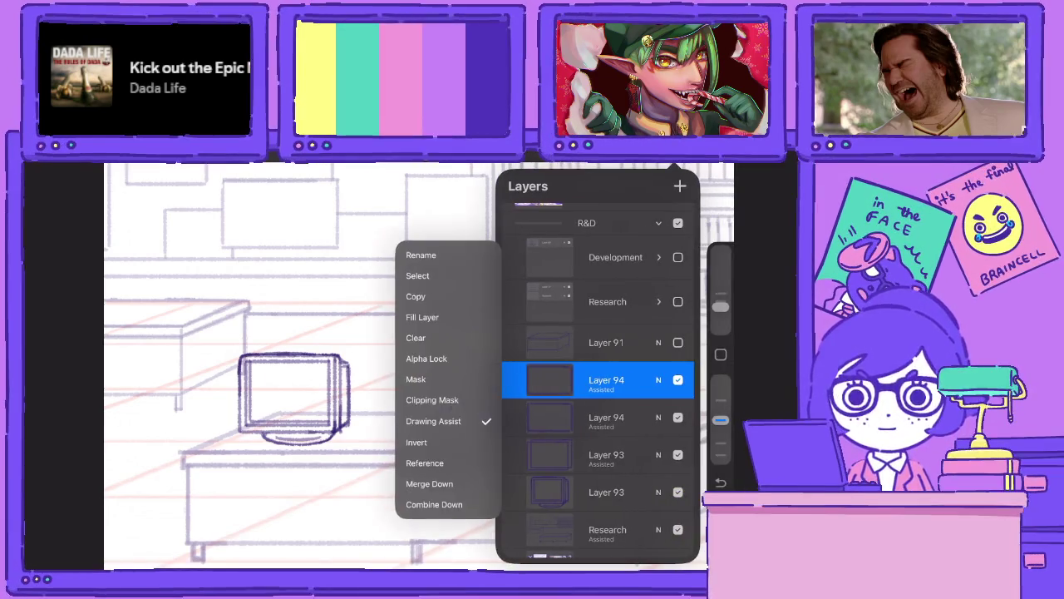
pyautogui.click(431, 481)
pyautogui.click(606, 379)
pyautogui.click(430, 482)
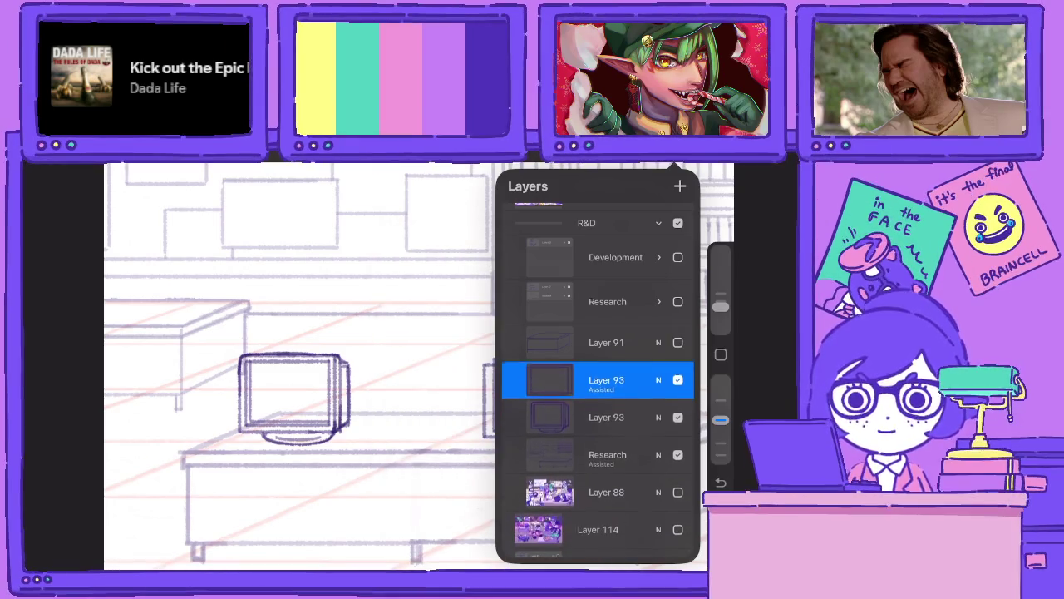
pyautogui.scroll(-2, 598, 374)
pyautogui.click(657, 303)
pyautogui.click(658, 302)
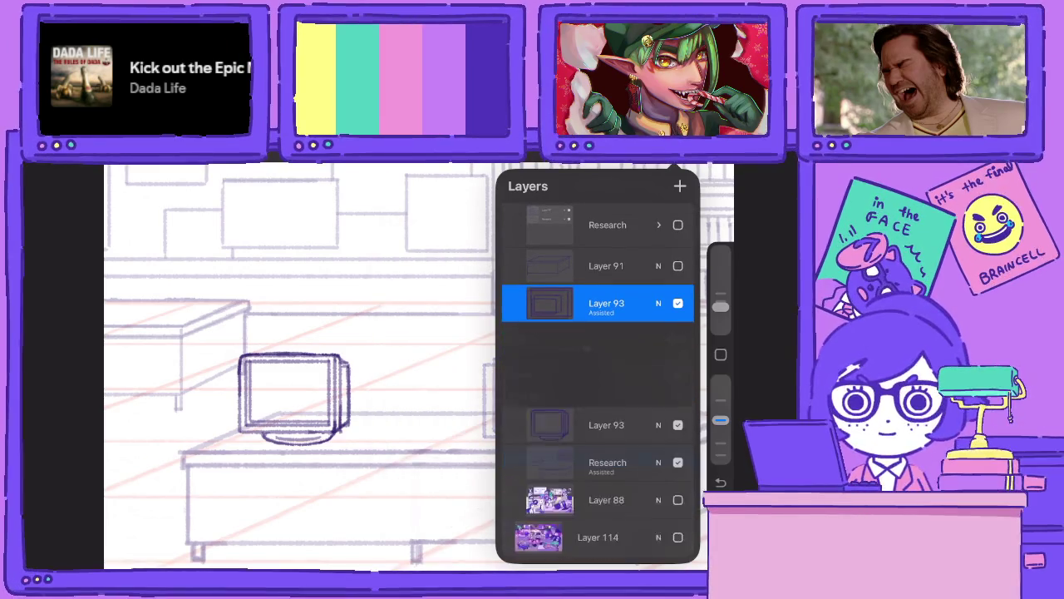
pyautogui.click(550, 303)
# Trace the right monitor's left edge and the bezel's top, bottom and side edges in darker lines.
pyautogui.scroll(5, 490, 407)
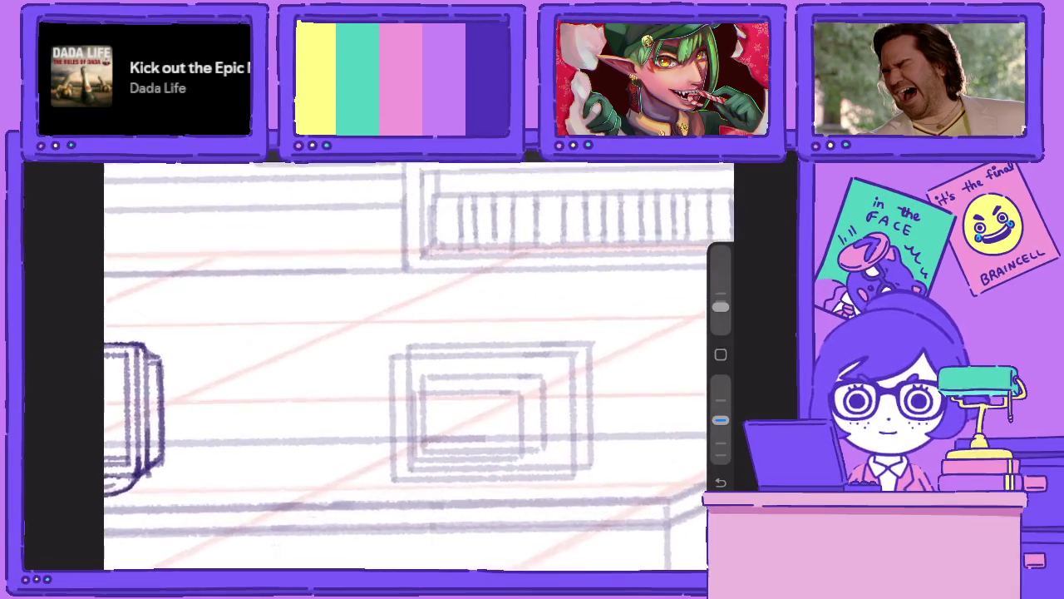
pyautogui.moveTo(409, 343)
pyautogui.mouseDown()
pyautogui.moveTo(584, 343)
pyautogui.moveTo(591, 470)
pyautogui.moveTo(401, 479)
pyautogui.mouseUp()
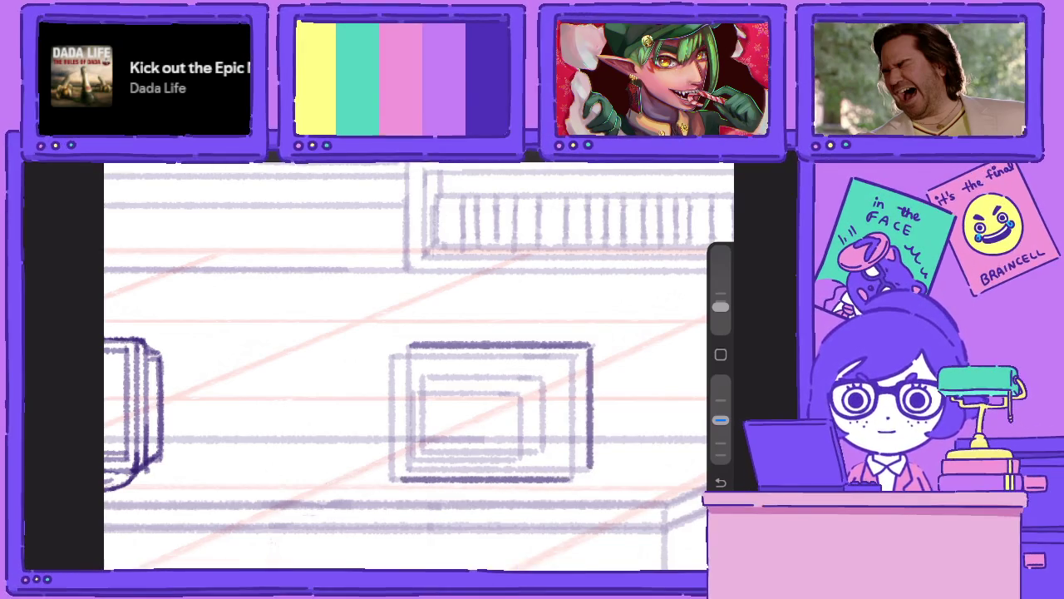
pyautogui.moveTo(394, 357); pyautogui.dragTo(394, 479)
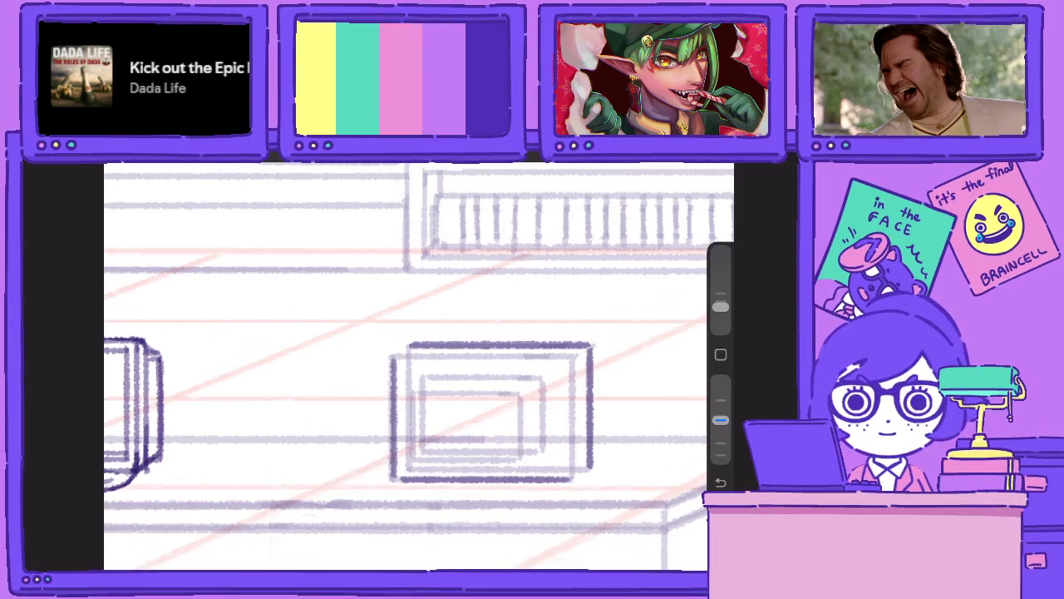
pyautogui.moveTo(409, 389)
pyautogui.mouseDown()
pyautogui.moveTo(409, 464)
pyautogui.moveTo(511, 467)
pyautogui.moveTo(521, 394)
pyautogui.moveTo(418, 393)
pyautogui.moveTo(545, 374)
pyautogui.moveTo(545, 455)
pyautogui.mouseUp()
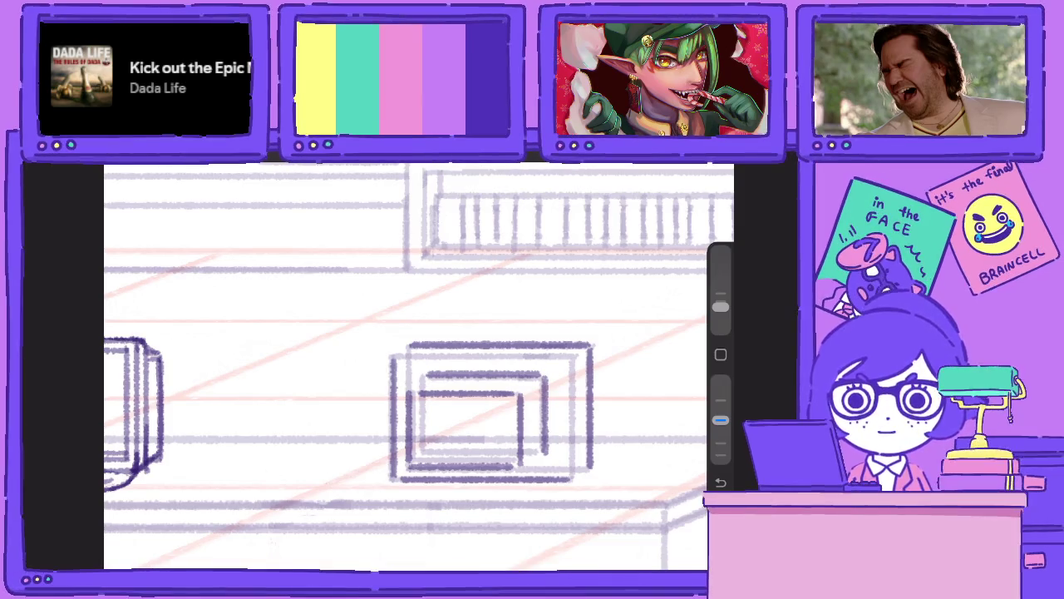
pyautogui.moveTo(404, 359); pyautogui.dragTo(553, 360)
pyautogui.moveTo(570, 470); pyautogui.dragTo(570, 367)
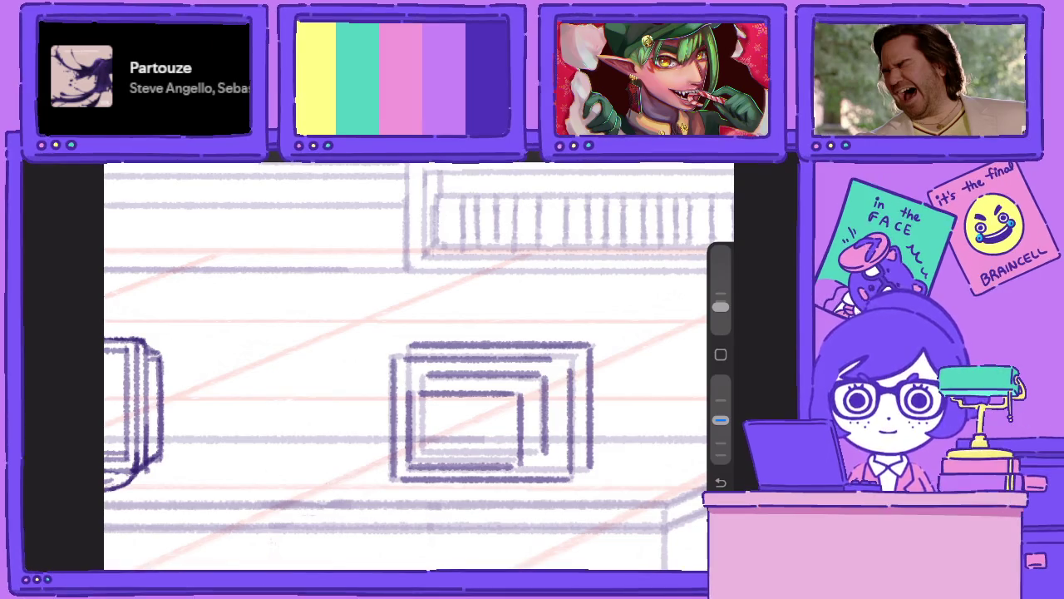
# Add short diagonal depth strokes at the monitor's outer and inner box corners.
pyautogui.click(713, 166)
pyautogui.click(582, 376)
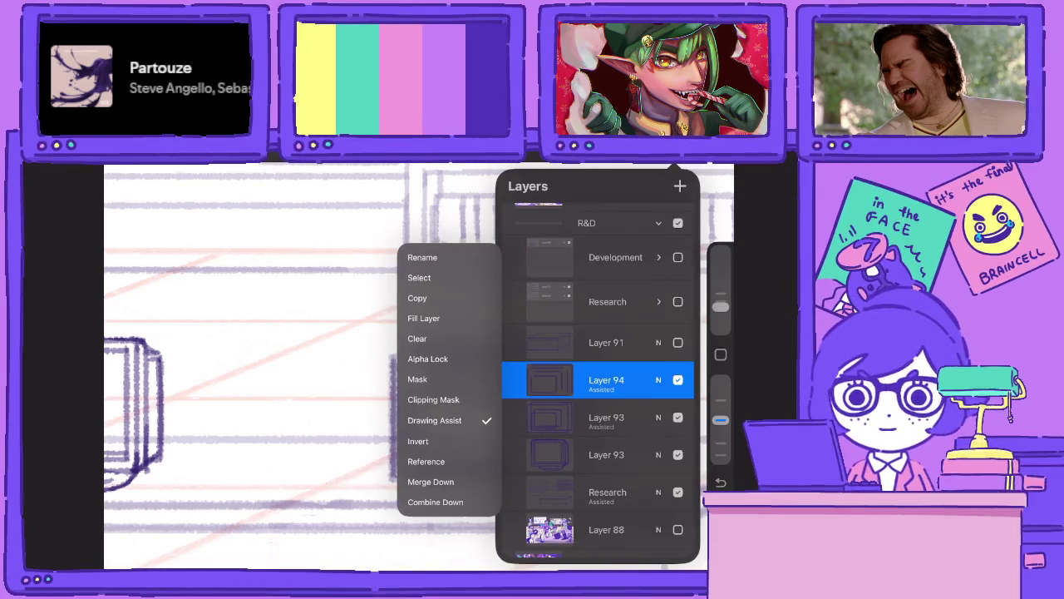
pyautogui.click(713, 166)
pyautogui.moveTo(393, 357); pyautogui.dragTo(407, 345)
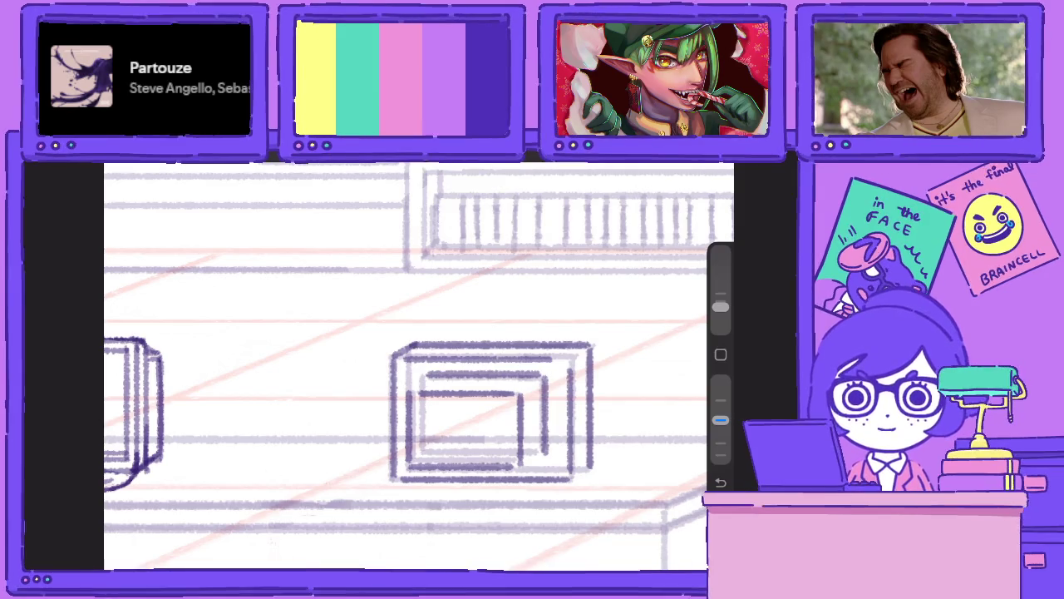
pyautogui.moveTo(570, 360); pyautogui.dragTo(592, 344)
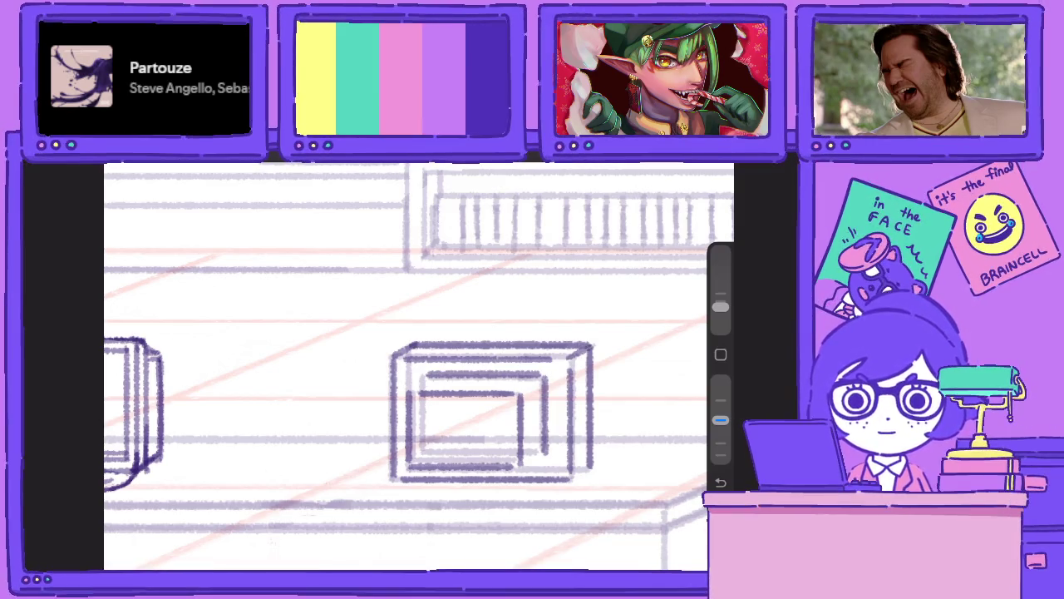
pyautogui.moveTo(572, 480); pyautogui.dragTo(592, 463)
pyautogui.moveTo(523, 464); pyautogui.dragTo(545, 451)
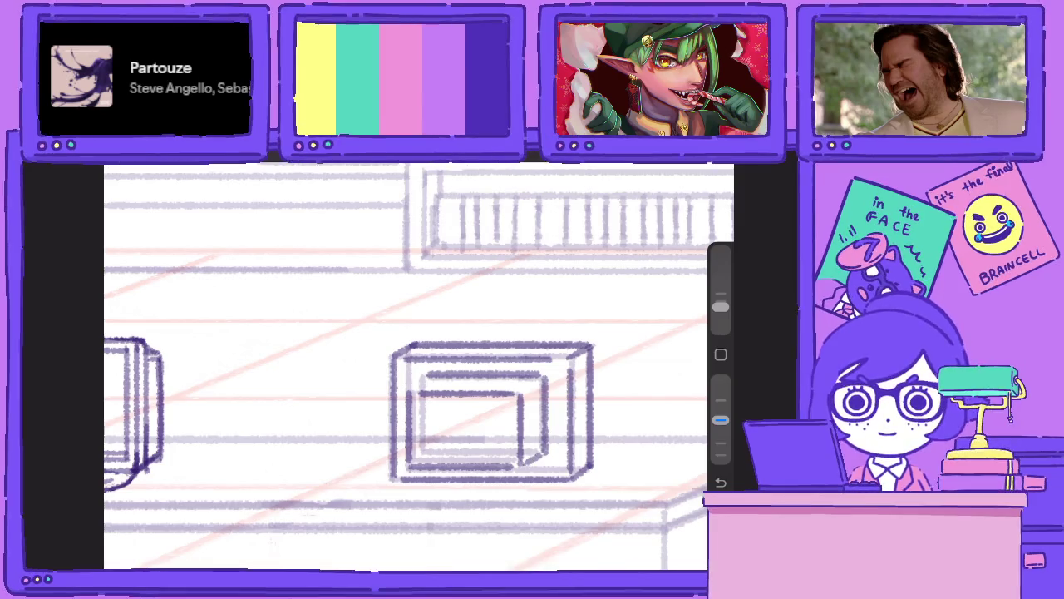
pyautogui.moveTo(405, 392); pyautogui.dragTo(424, 374)
# Thicken the box's bottom-left, bottom-right and top-left corners, adjusting brush opacity.
pyautogui.scroll(2, 416, 391)
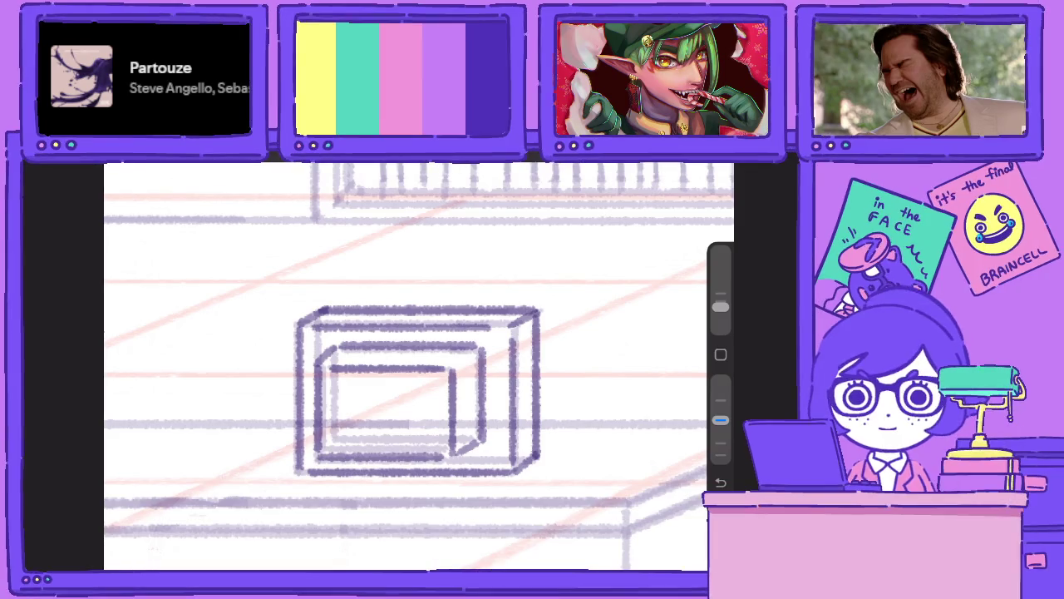
pyautogui.moveTo(303, 443); pyautogui.dragTo(321, 473)
pyautogui.moveTo(500, 474); pyautogui.dragTo(539, 441)
pyautogui.scroll(1, 416, 391)
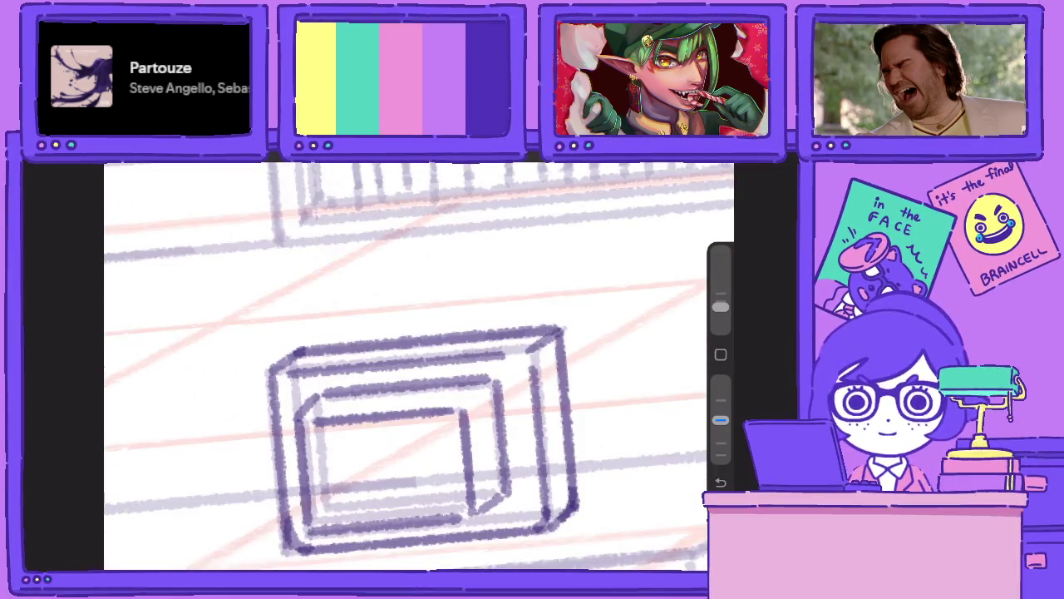
pyautogui.moveTo(289, 372); pyautogui.dragTo(318, 349)
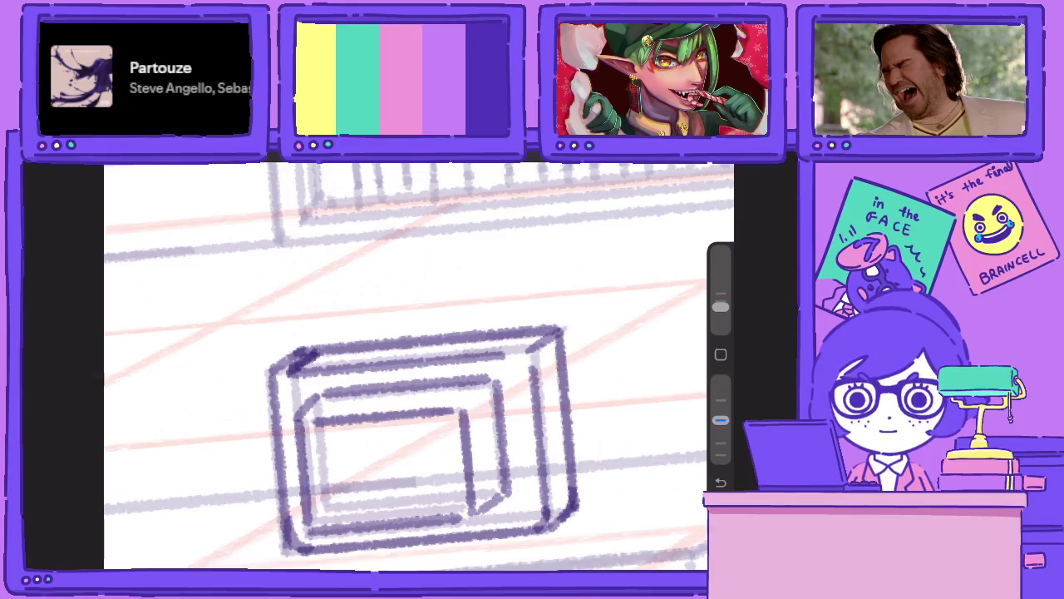
pyautogui.moveTo(720, 420); pyautogui.dragTo(720, 380)
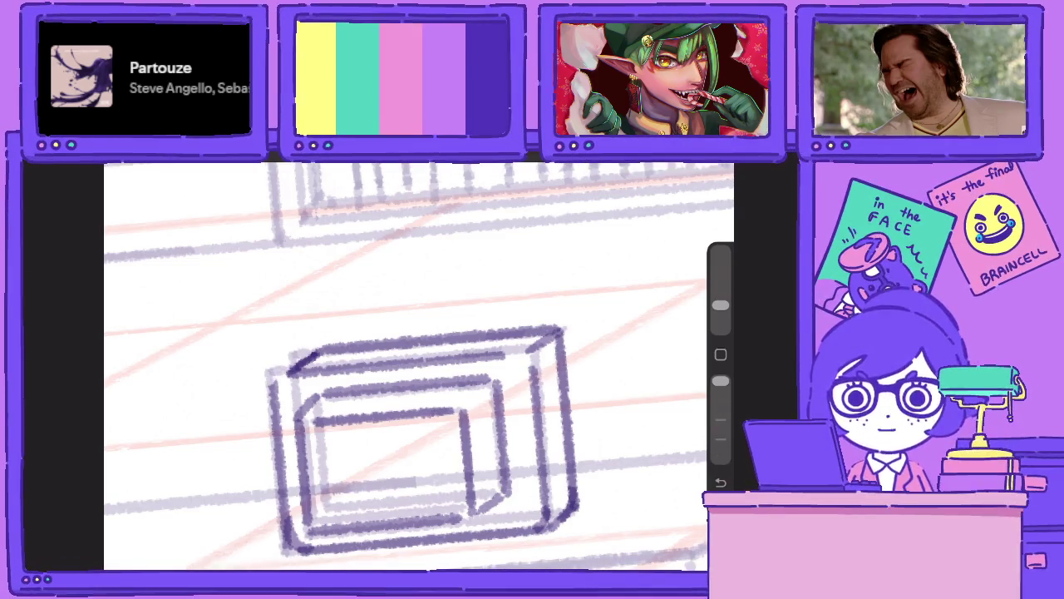
pyautogui.moveTo(720, 380); pyautogui.dragTo(720, 420)
# Darken the box's left edge, then lighten its lower-left edge at higher opacity.
pyautogui.moveTo(280, 374); pyautogui.dragTo(291, 511)
pyautogui.moveTo(287, 420); pyautogui.dragTo(291, 542)
pyautogui.moveTo(720, 420); pyautogui.dragTo(720, 380)
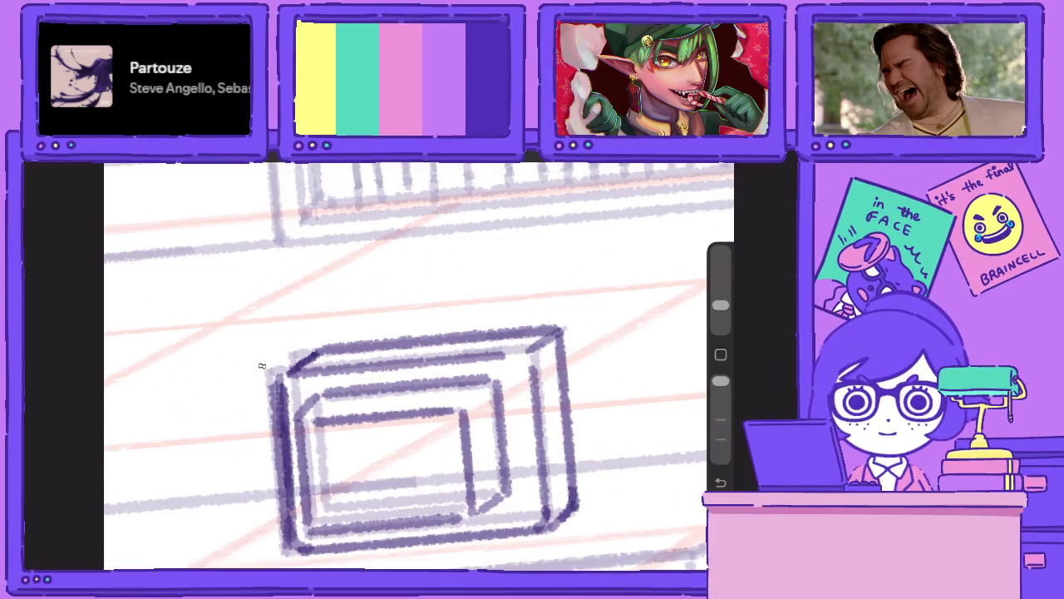
pyautogui.moveTo(262, 364); pyautogui.dragTo(286, 548)
pyautogui.moveTo(276, 487); pyautogui.dragTo(289, 549)
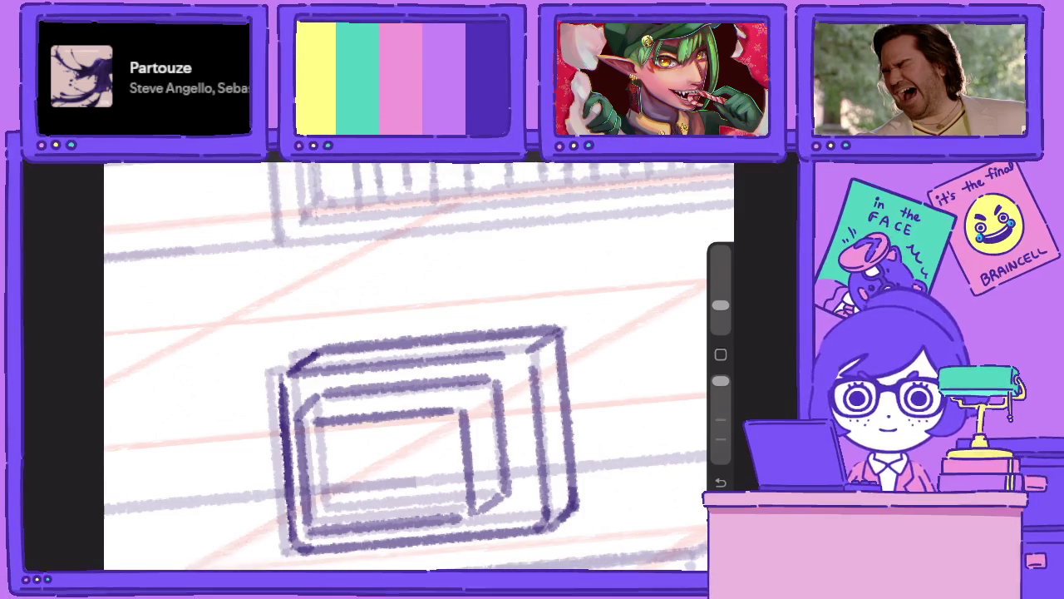
# Lower the brush opacity and draw a dark stroke along the monitor box's top-left corner.
pyautogui.scroll(-3, 416, 366)
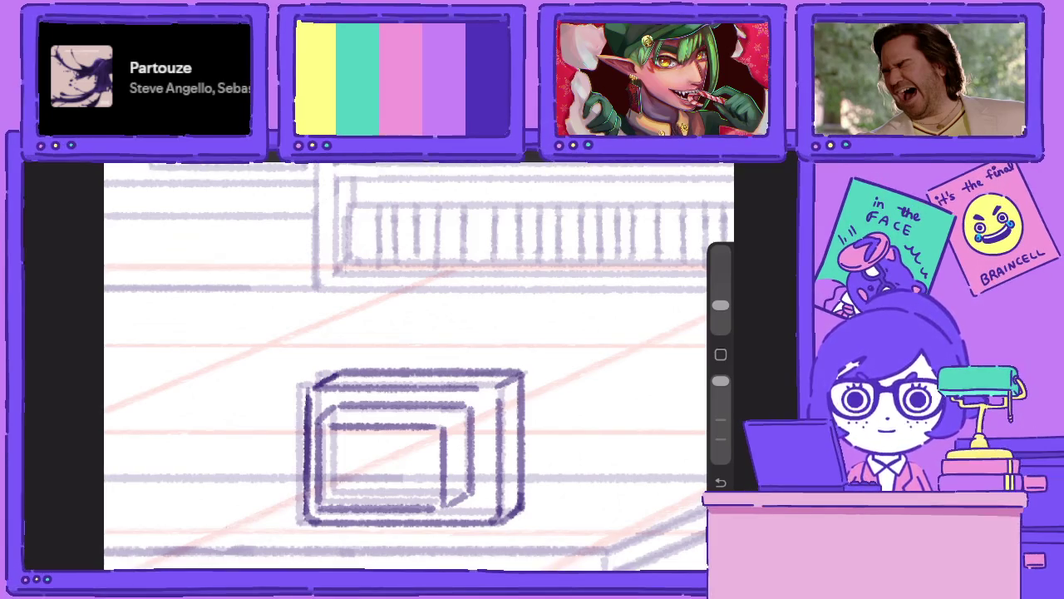
pyautogui.moveTo(720, 381); pyautogui.dragTo(719, 420)
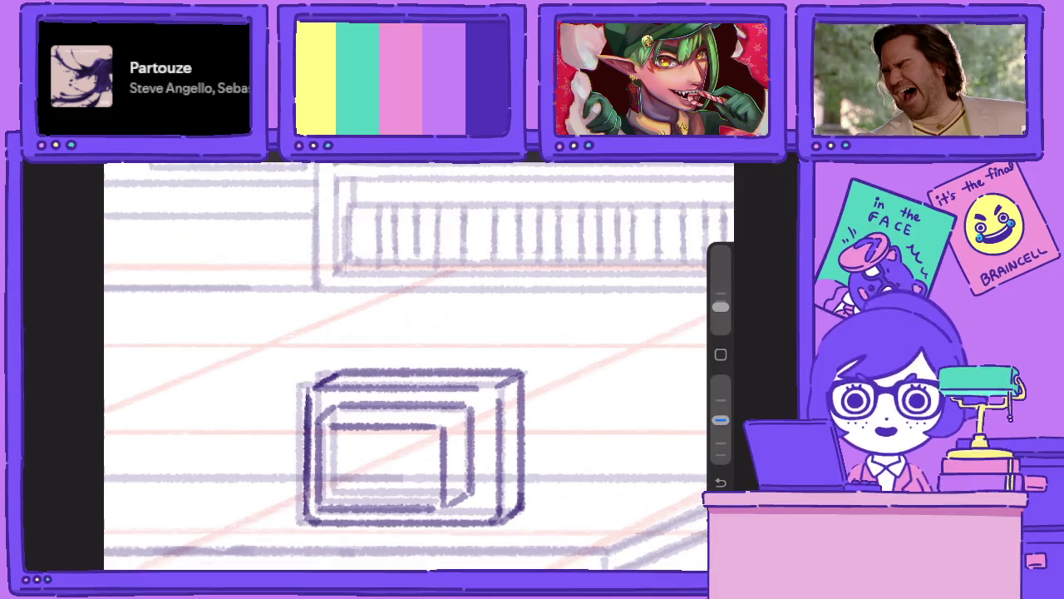
pyautogui.scroll(2, 449, 399)
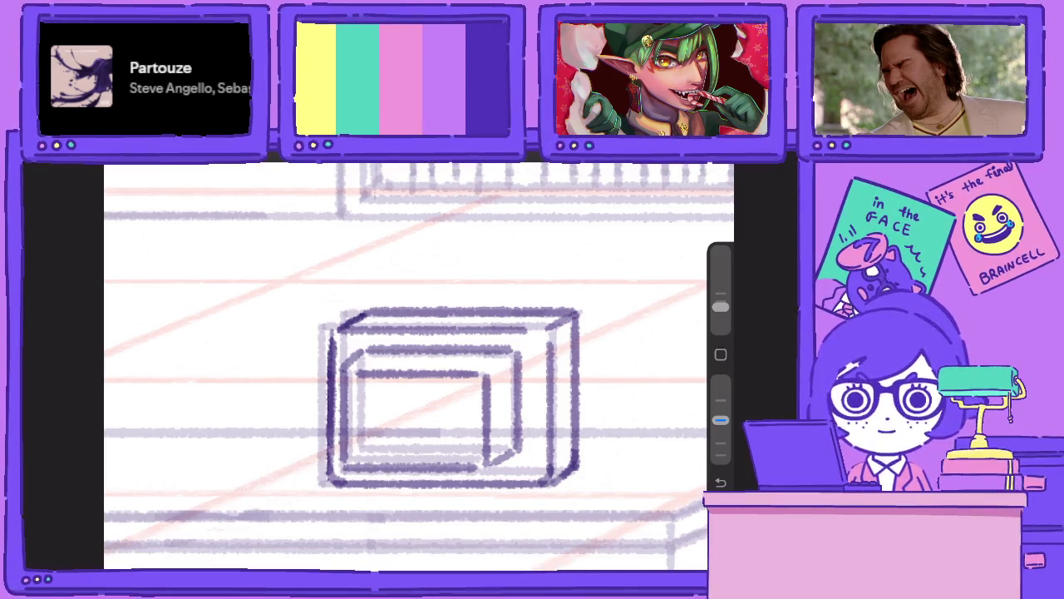
pyautogui.scroll(2, 465, 387)
pyautogui.moveTo(315, 324); pyautogui.dragTo(360, 277)
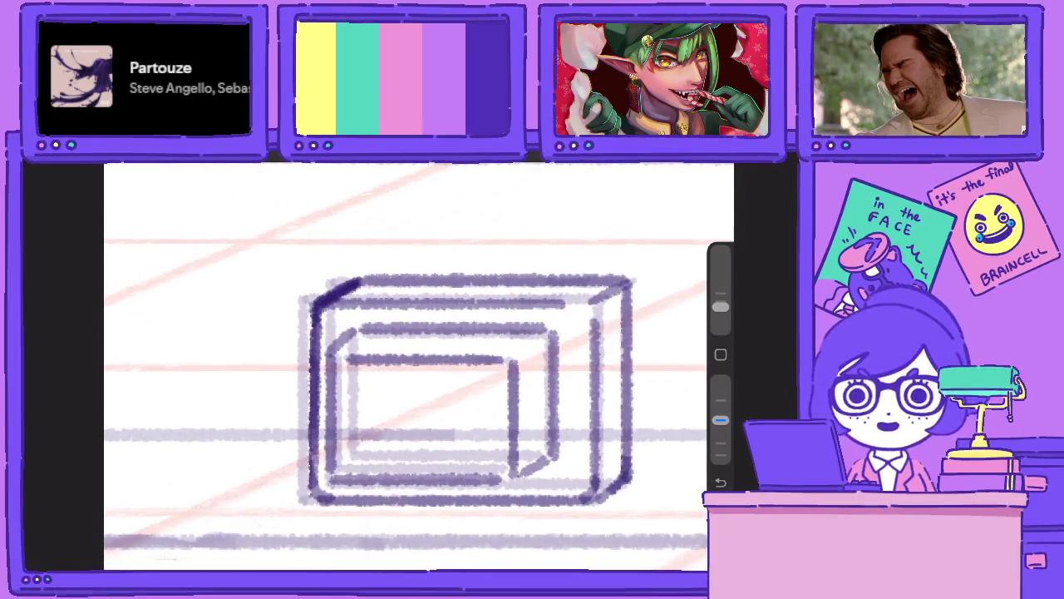
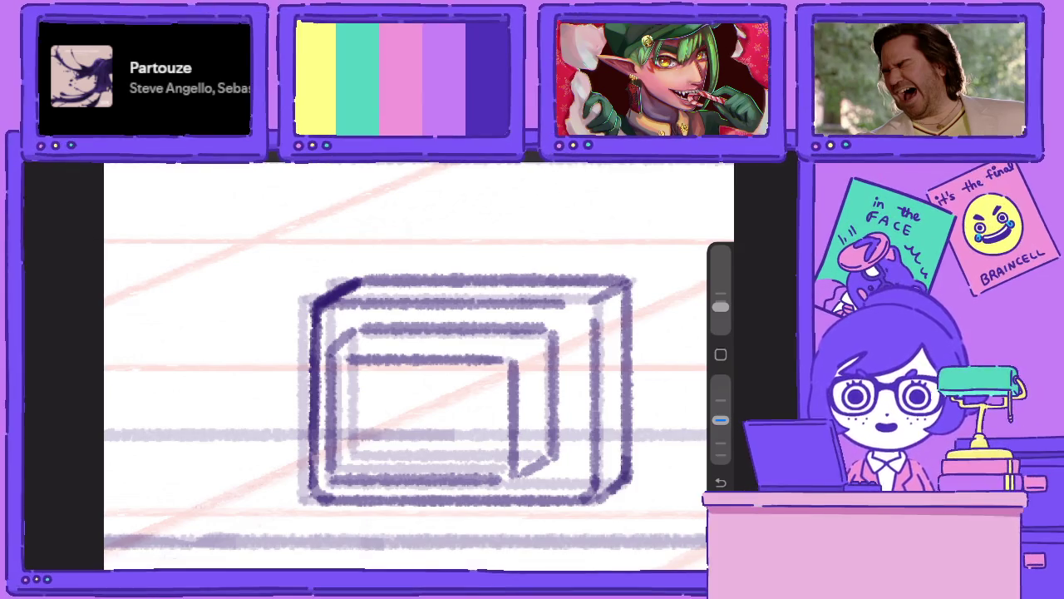
# Lasso the right-hand microwave's inner front panel with a freehand selection.
pyautogui.scroll(-5, 416, 366)
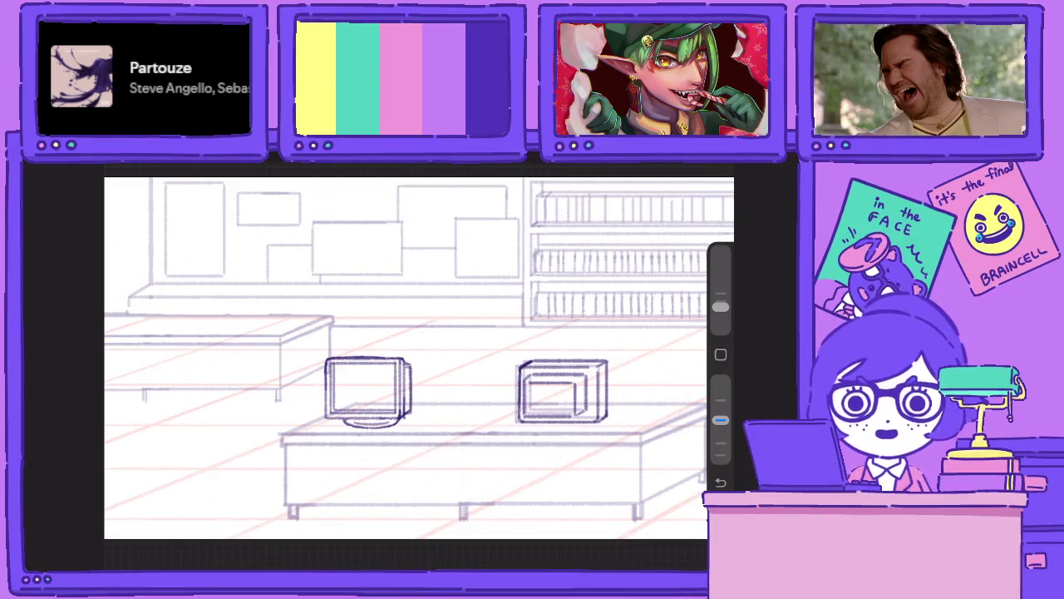
pyautogui.scroll(3, 563, 391)
pyautogui.scroll(2, 562, 391)
pyautogui.press('s')
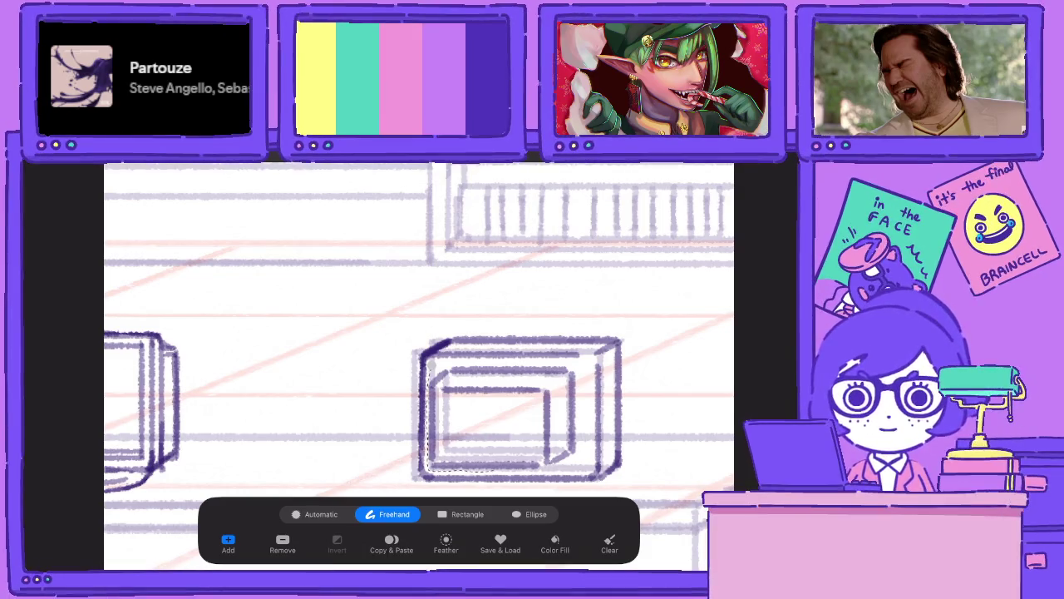
pyautogui.moveTo(544, 468); pyautogui.dragTo(499, 362)
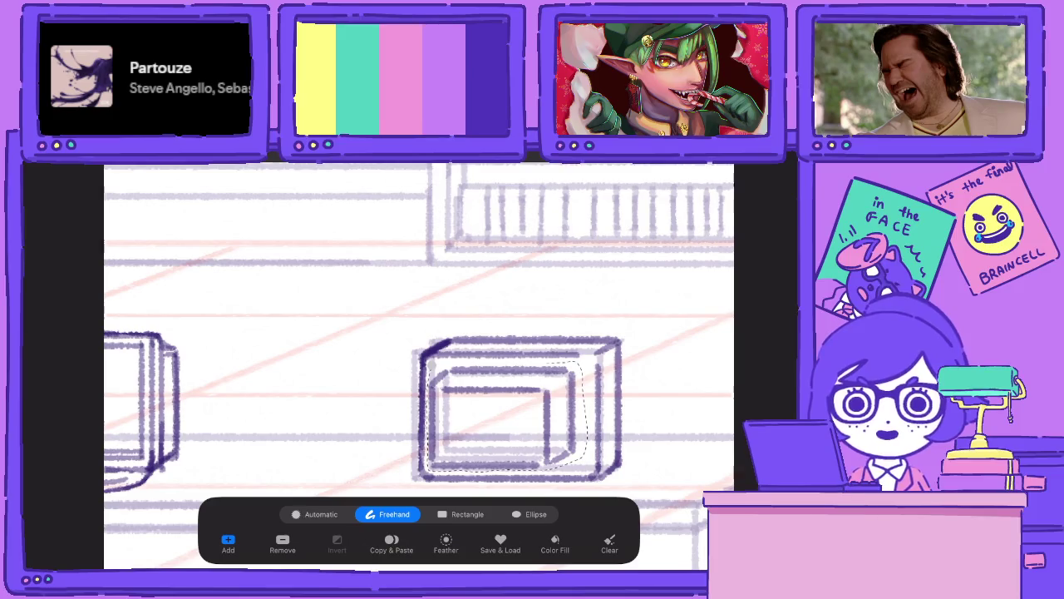
# Shift the inner panel down-left and scale it up past the box's left and bottom edges.
pyautogui.press('v')
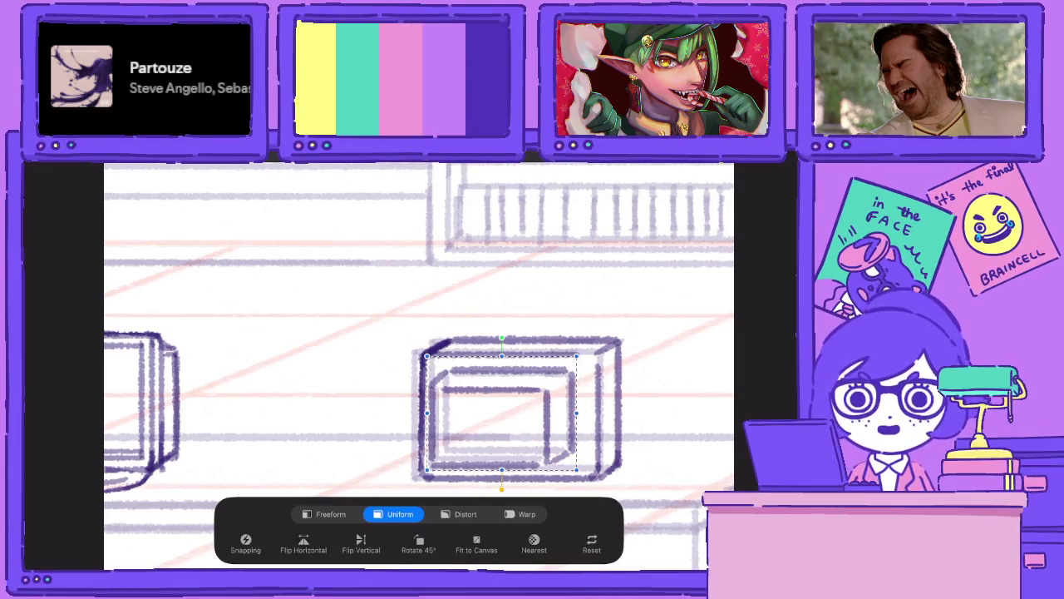
pyautogui.moveTo(502, 414); pyautogui.dragTo(498, 419)
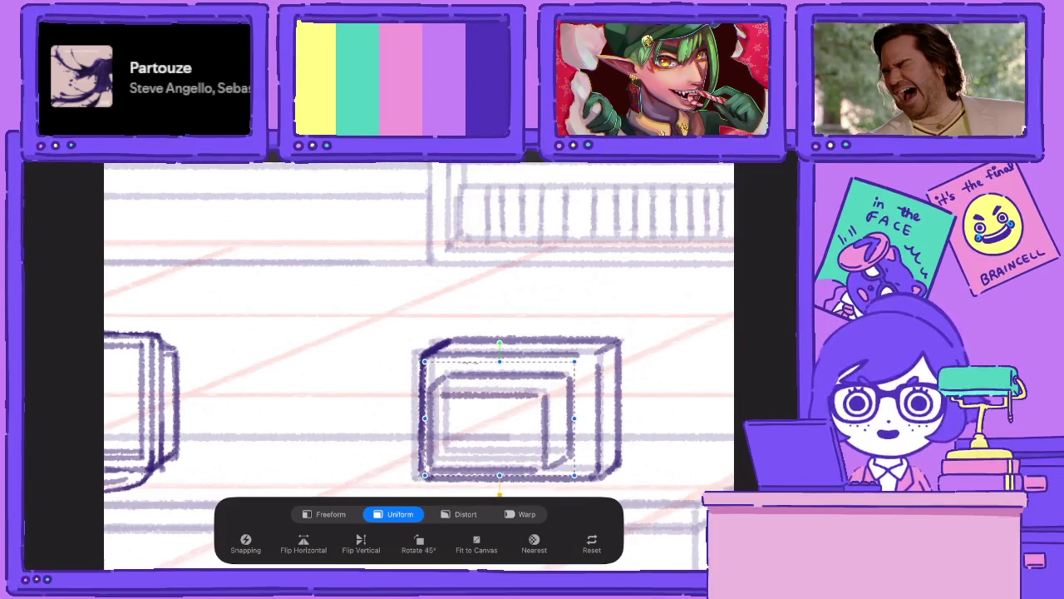
pyautogui.press('v')
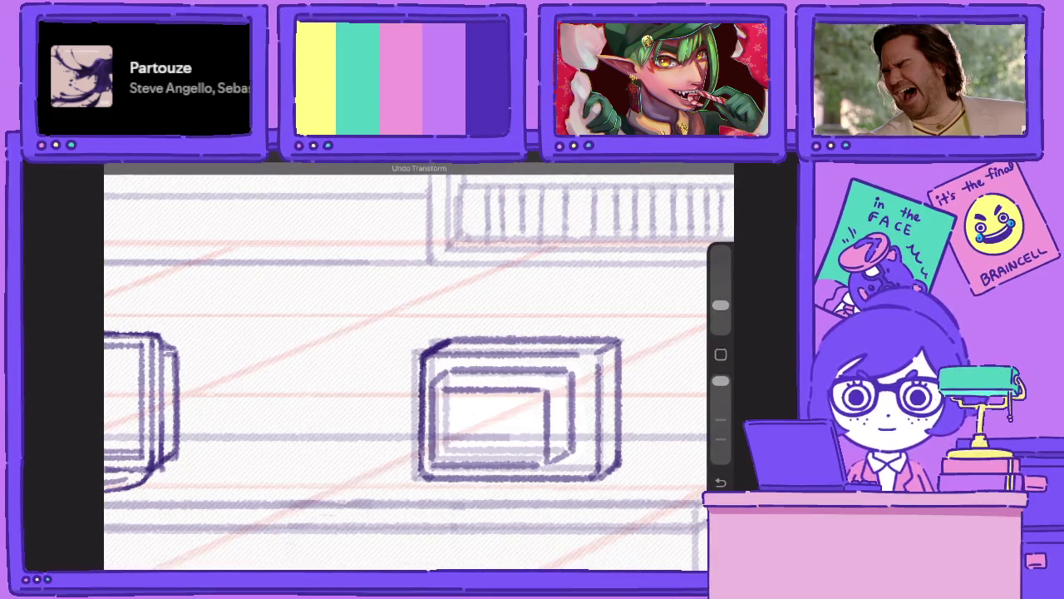
pyautogui.press('v')
pyautogui.moveTo(500, 412); pyautogui.dragTo(489, 427)
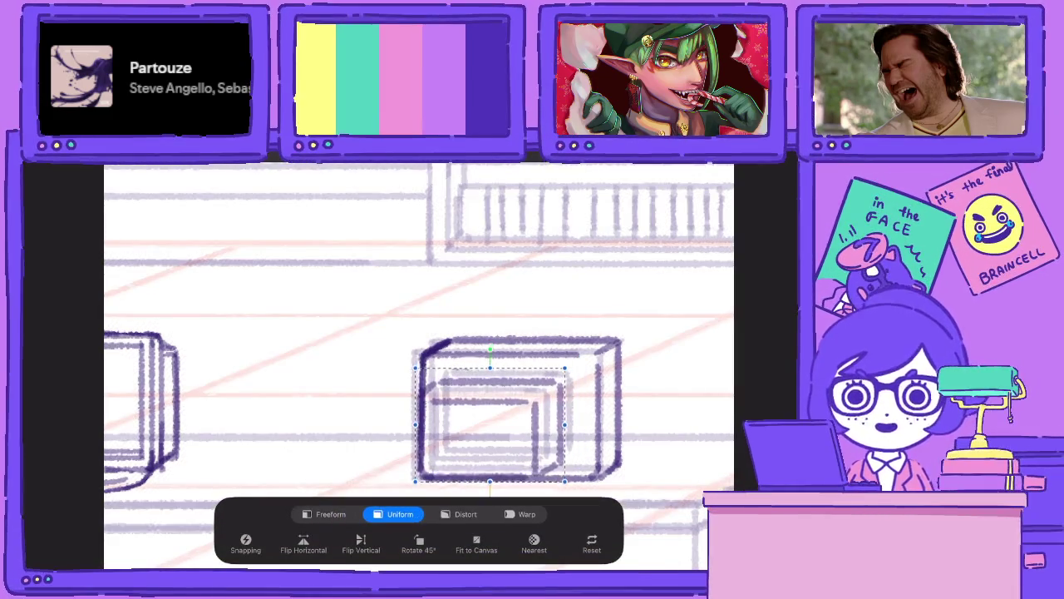
pyautogui.moveTo(565, 372); pyautogui.dragTo(576, 365)
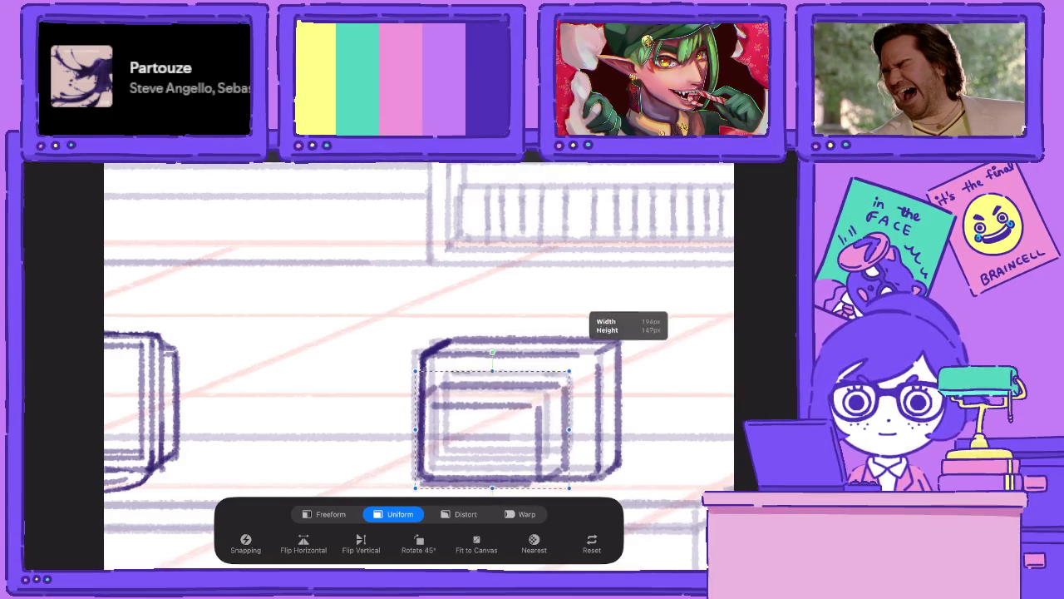
pyautogui.moveTo(496, 426); pyautogui.dragTo(482, 429)
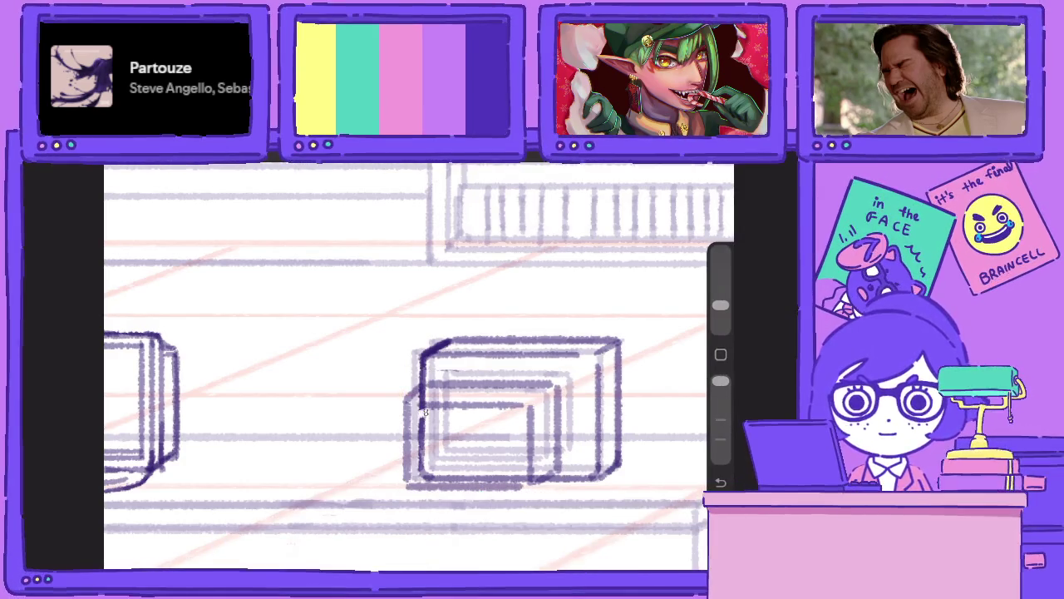
# Erase stray parts of the inner box's left edge and adjust the opacity.
pyautogui.moveTo(422, 409)
pyautogui.mouseDown()
pyautogui.moveTo(428, 479)
pyautogui.moveTo(527, 479)
pyautogui.mouseUp()
pyautogui.moveTo(428, 396); pyautogui.dragTo(420, 391)
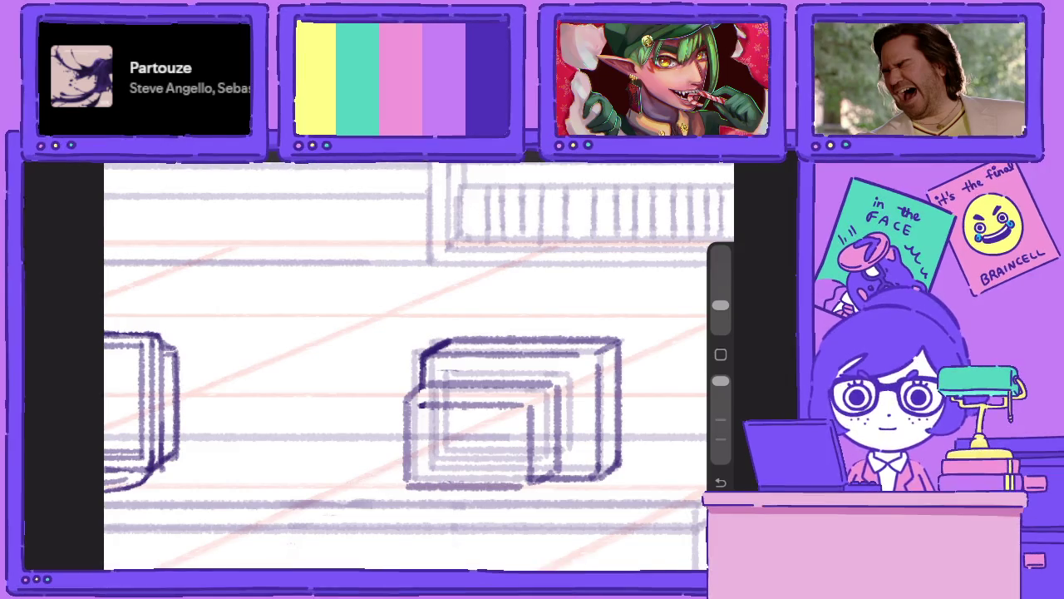
pyautogui.moveTo(720, 380); pyautogui.dragTo(720, 420)
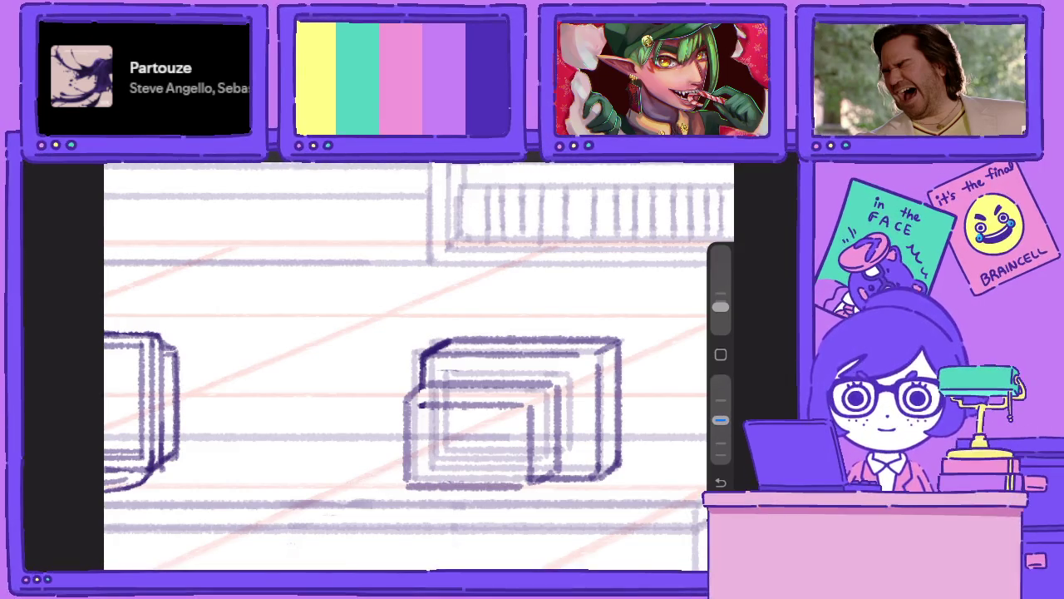
# Ink the front's left, bottom and lower-right edges in dark line.
pyautogui.moveTo(416, 398)
pyautogui.mouseDown()
pyautogui.moveTo(404, 413)
pyautogui.moveTo(408, 404)
pyautogui.moveTo(406, 475)
pyautogui.mouseUp()
pyautogui.moveTo(406, 432)
pyautogui.mouseDown()
pyautogui.moveTo(406, 481)
pyautogui.moveTo(456, 486)
pyautogui.mouseUp()
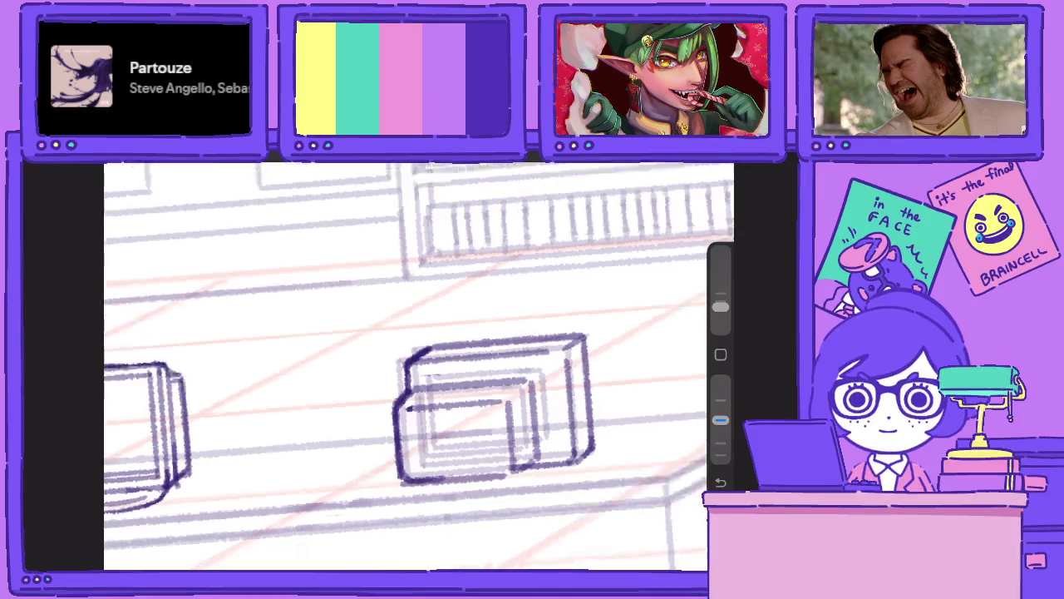
pyautogui.moveTo(485, 429); pyautogui.dragTo(455, 505)
pyautogui.moveTo(495, 409)
pyautogui.mouseDown()
pyautogui.moveTo(463, 484)
pyautogui.moveTo(497, 398)
pyautogui.moveTo(495, 370)
pyautogui.mouseUp()
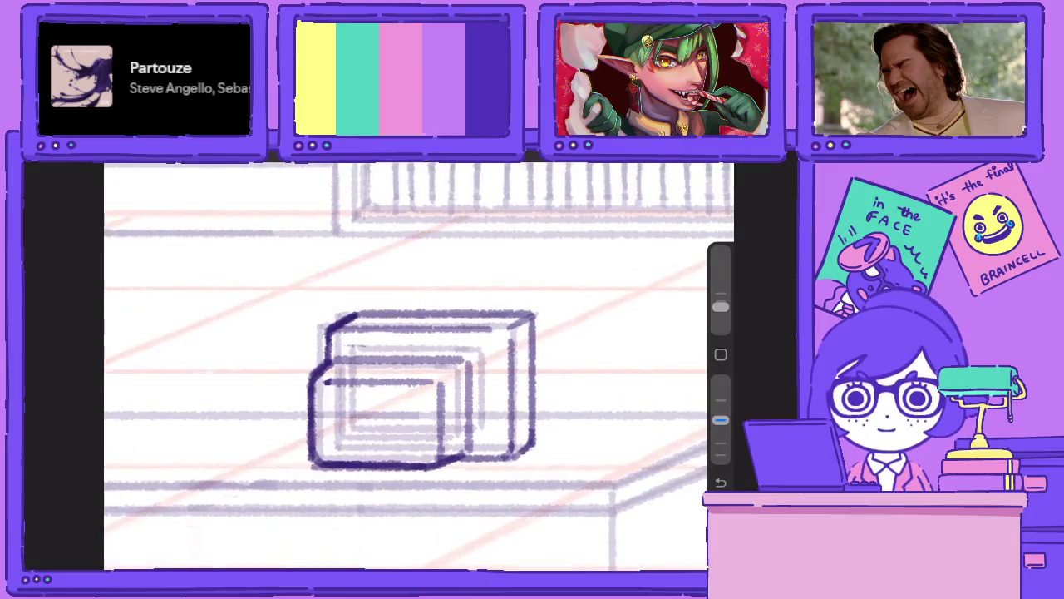
pyautogui.moveTo(720, 420)
pyautogui.mouseDown()
pyautogui.moveTo(720, 379)
pyautogui.moveTo(720, 420)
pyautogui.mouseUp()
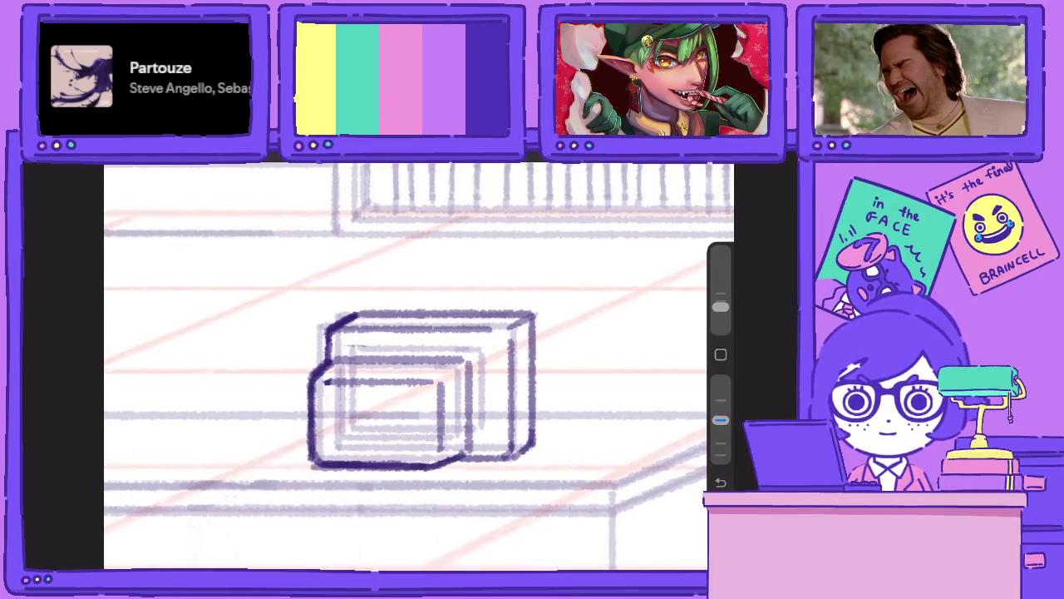
pyautogui.scroll(2, 415, 374)
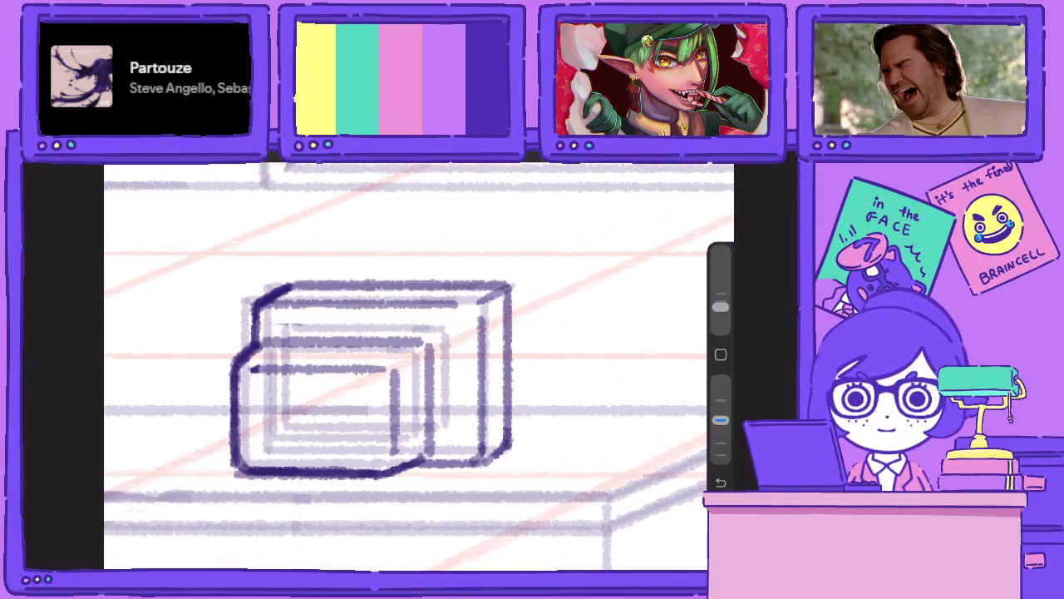
# Thicken and darken the box's bottom and right edges.
pyautogui.moveTo(414, 467)
pyautogui.mouseDown()
pyautogui.moveTo(477, 455)
pyautogui.moveTo(487, 391)
pyautogui.mouseUp()
pyautogui.moveTo(489, 455); pyautogui.dragTo(490, 334)
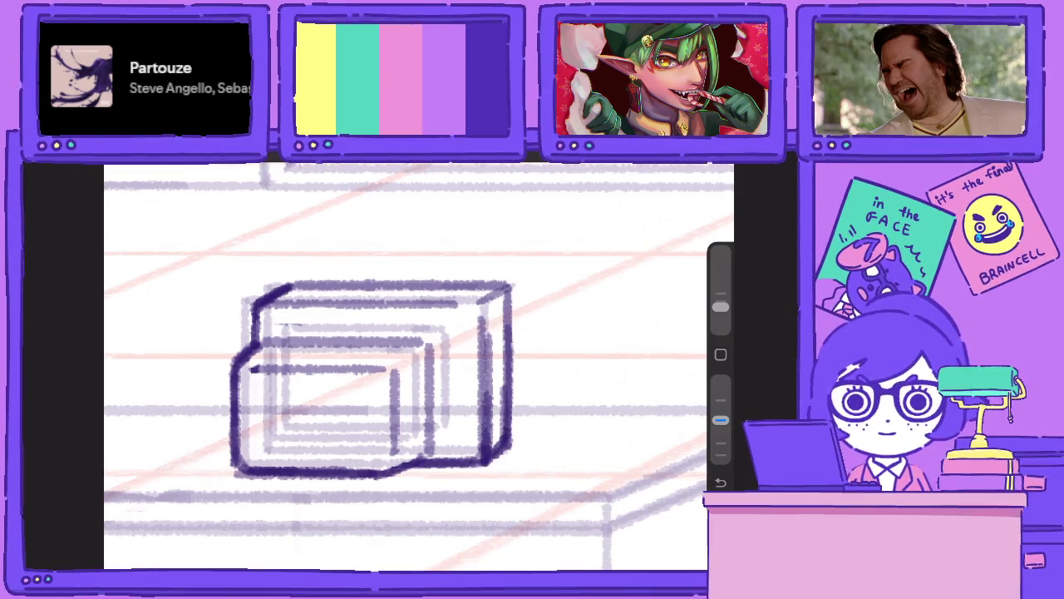
pyautogui.scroll(2, 416, 366)
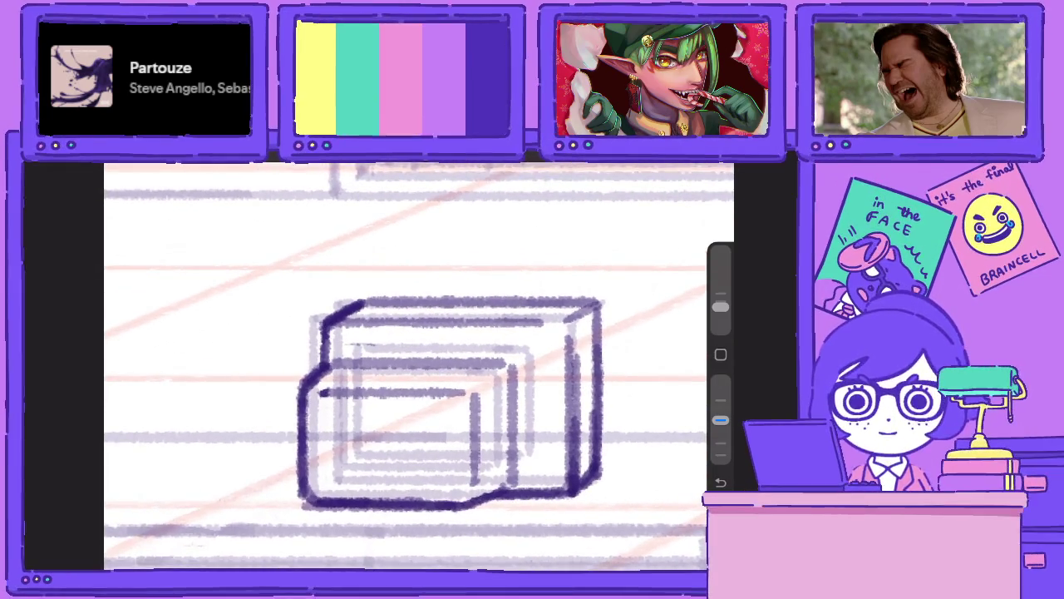
pyautogui.scroll(2, 416, 366)
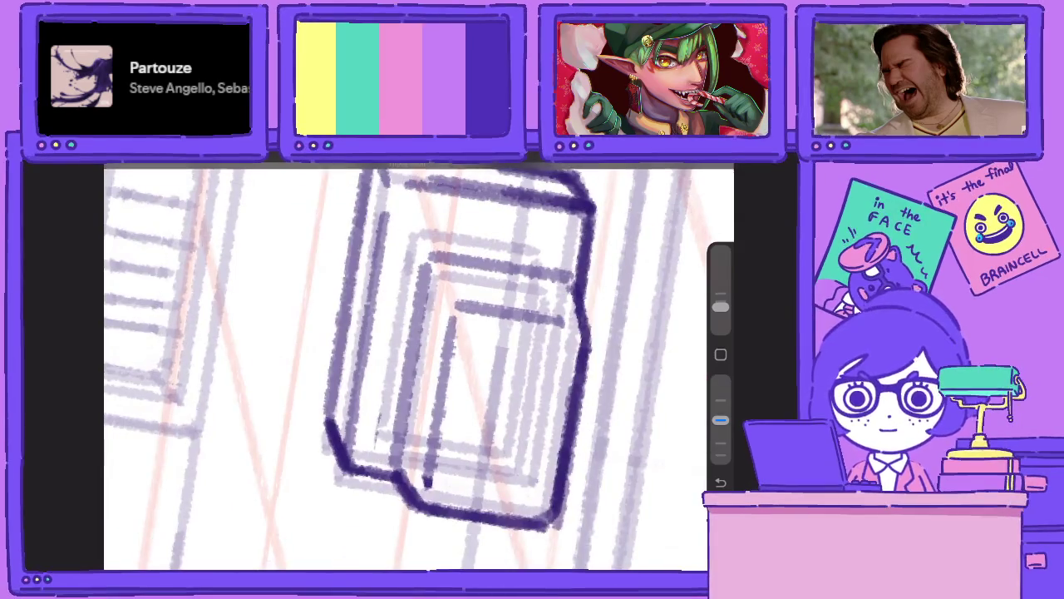
# Ink the front panel's inner vertical edge.
pyautogui.moveTo(413, 294); pyautogui.dragTo(416, 424)
pyautogui.moveTo(432, 482)
pyautogui.mouseDown()
pyautogui.moveTo(438, 361)
pyautogui.moveTo(442, 429)
pyautogui.mouseUp()
pyautogui.scroll(-5, 416, 365)
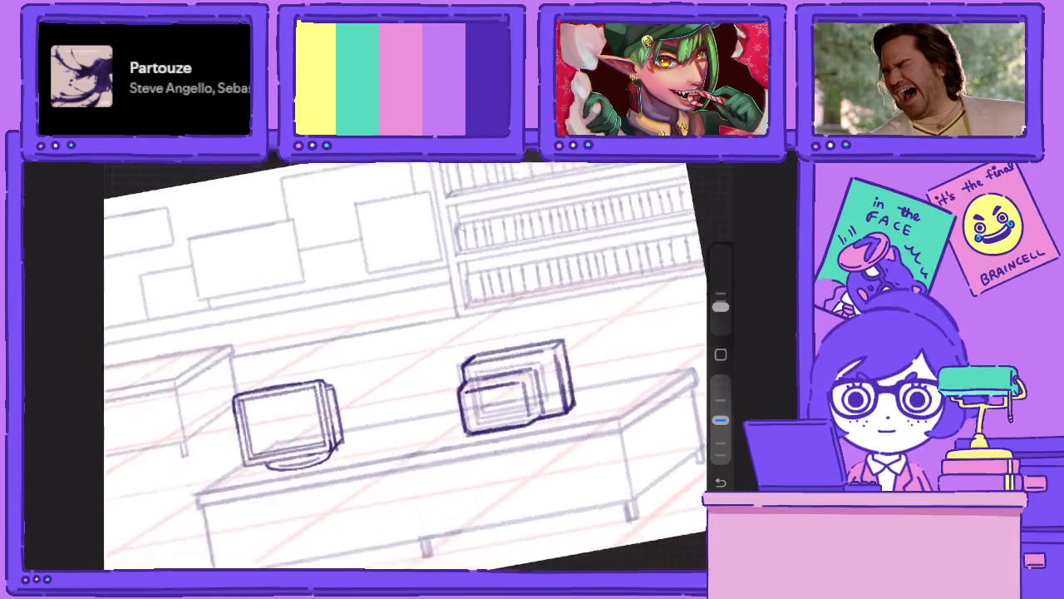
pyautogui.scroll(2, 399, 390)
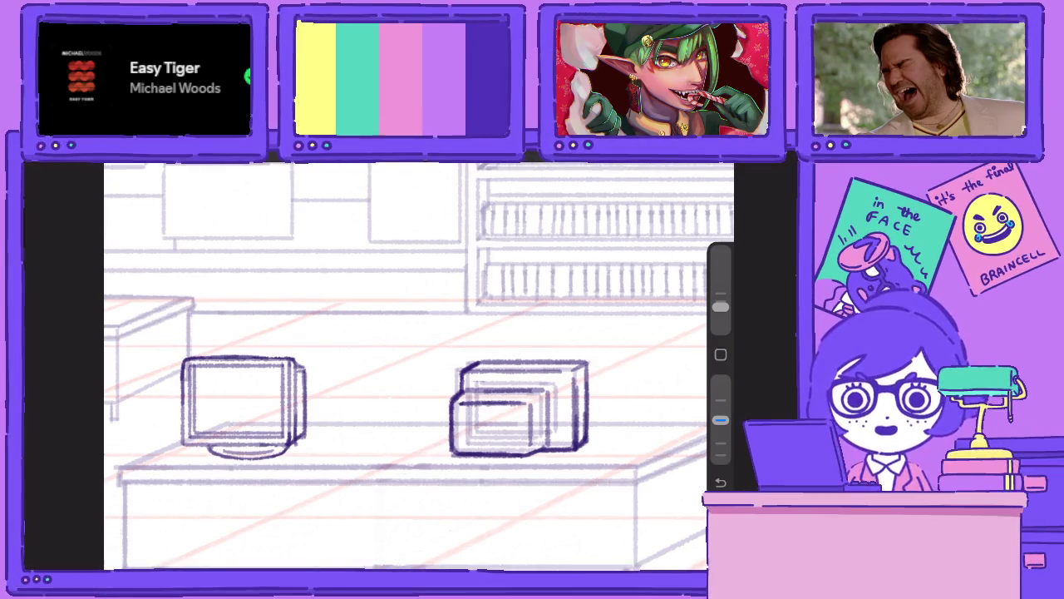
pyautogui.scroll(2, 520, 407)
pyautogui.scroll(2, 519, 407)
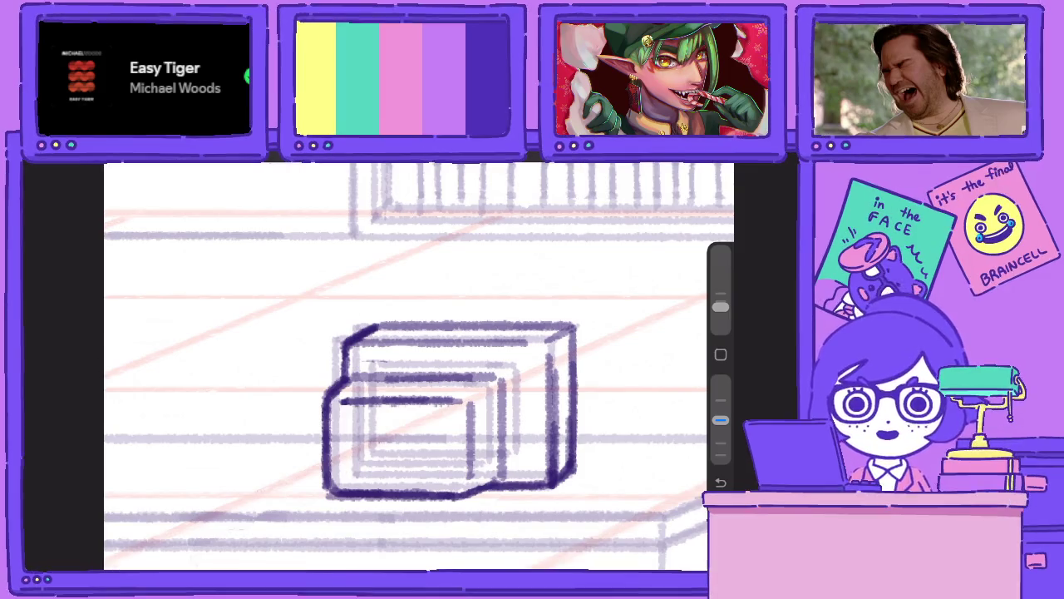
# Check Layer 94 and undo a trial stroke on the box's right side.
pyautogui.press('l')
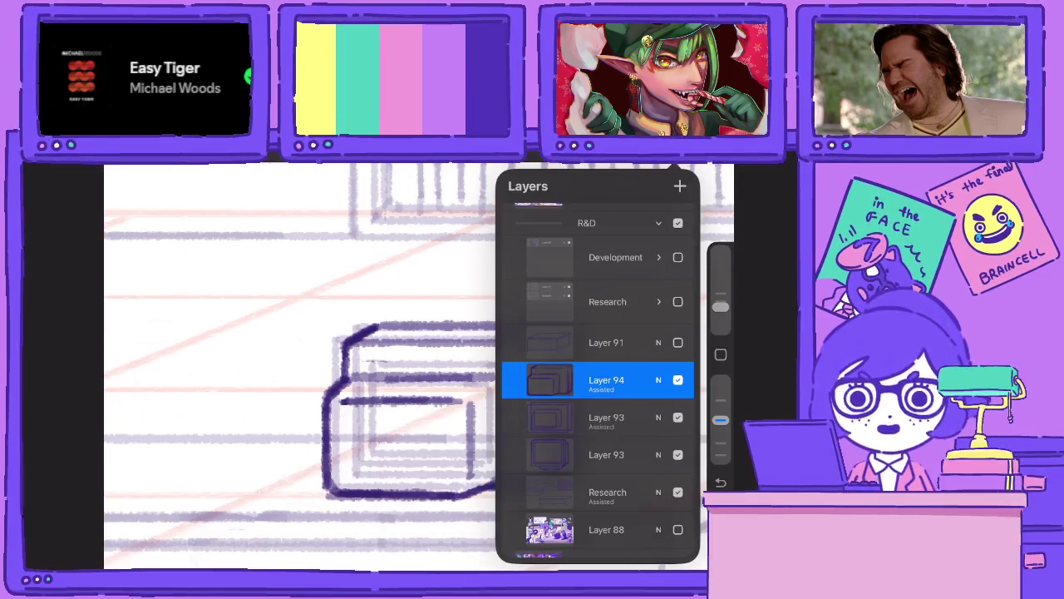
pyautogui.press('l')
pyautogui.moveTo(539, 485); pyautogui.dragTo(539, 344)
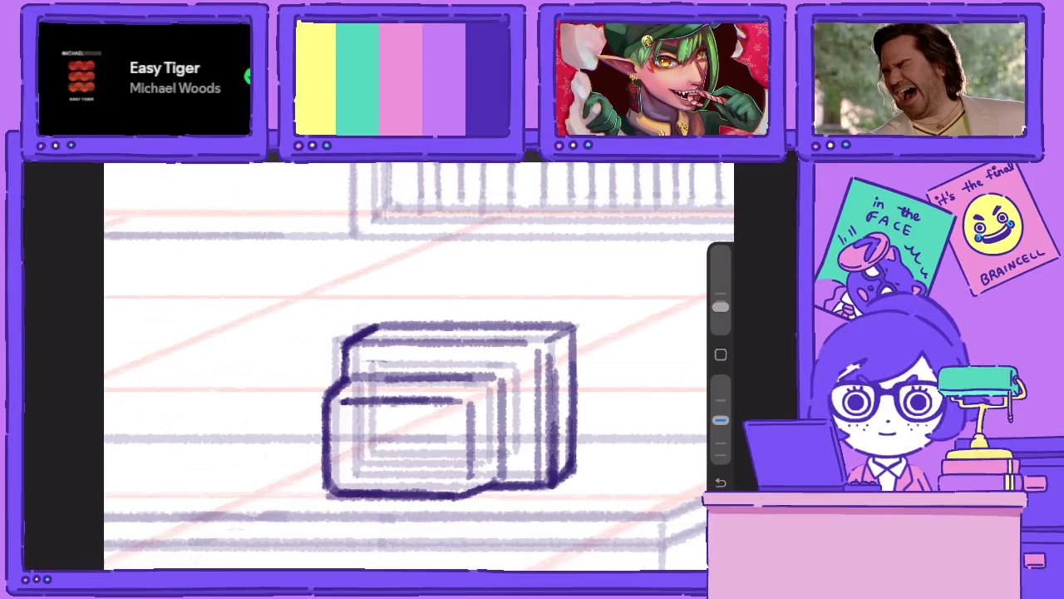
pyautogui.hotkey('ctrl', 'z')
pyautogui.hotkey('ctrl', 'z')
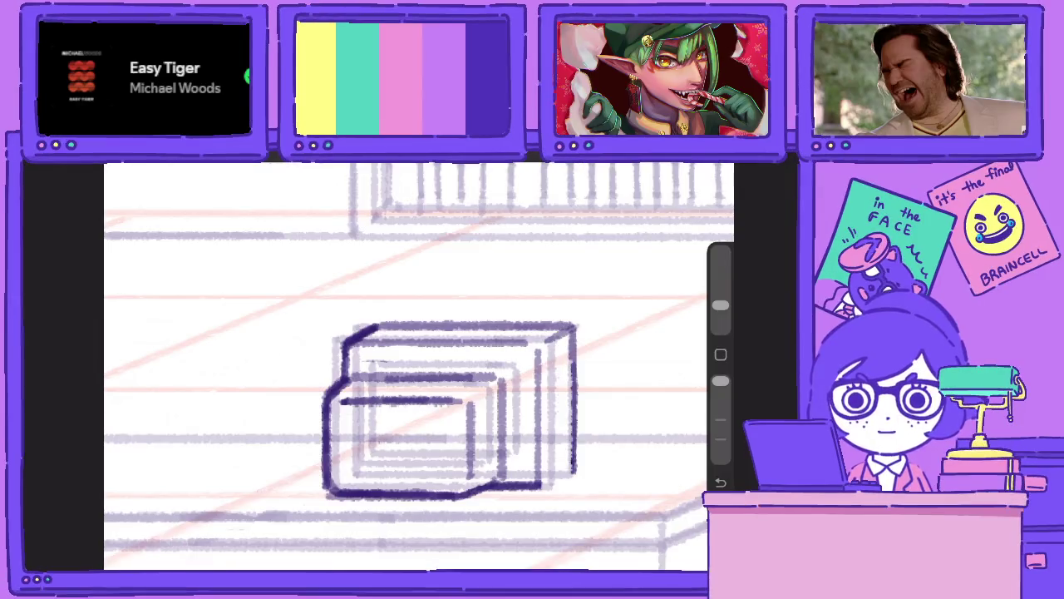
pyautogui.press('l')
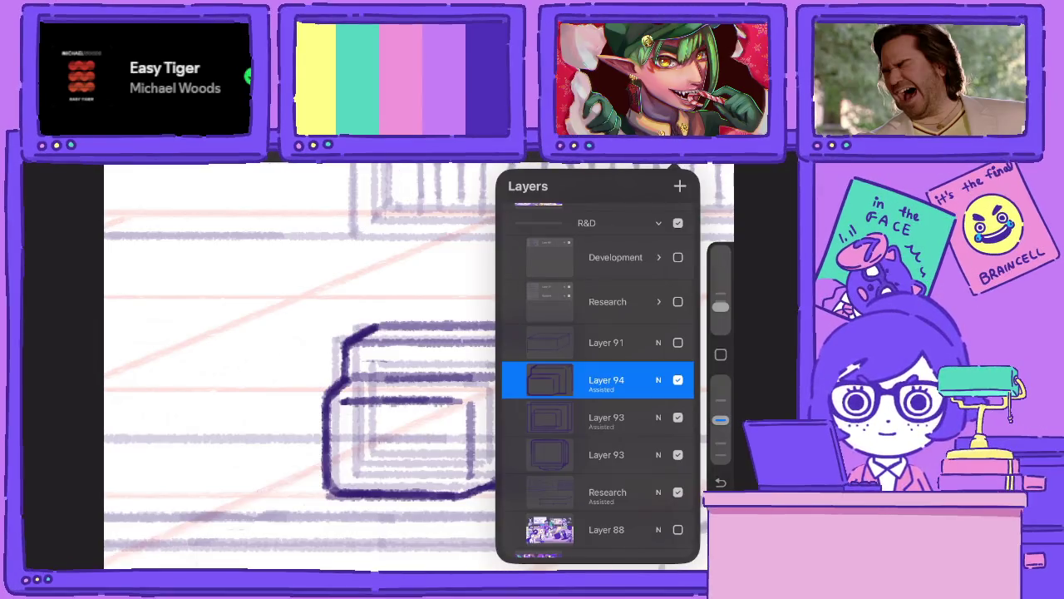
pyautogui.click(550, 380)
pyautogui.click(291, 374)
pyautogui.moveTo(416, 374); pyautogui.dragTo(466, 332)
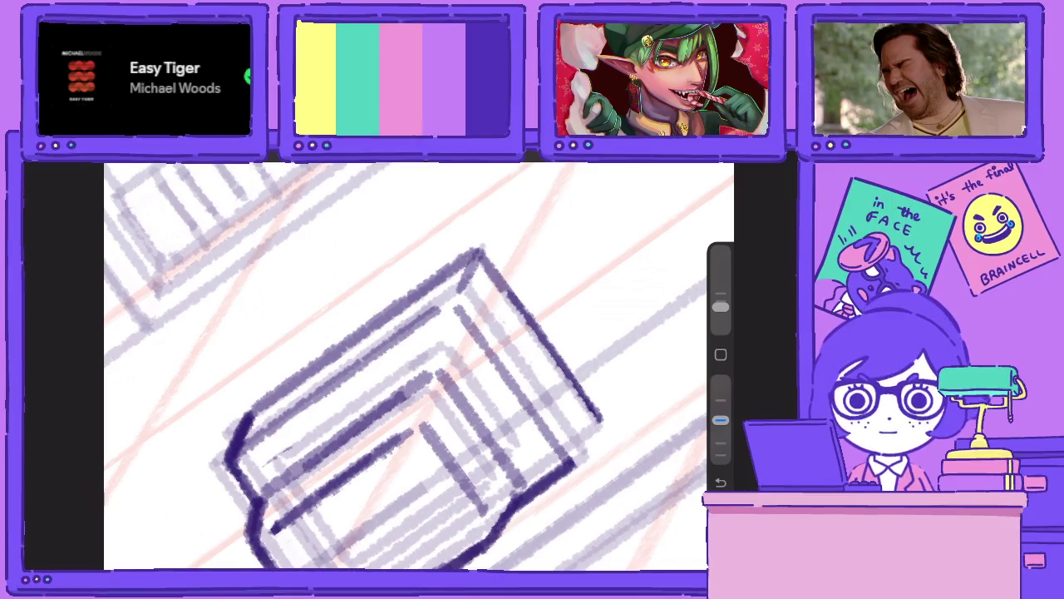
# Ink the monitor's lower-right corner, bottom edge and upper-right side.
pyautogui.moveTo(598, 417); pyautogui.dragTo(573, 459)
pyautogui.moveTo(416, 374); pyautogui.dragTo(390, 333)
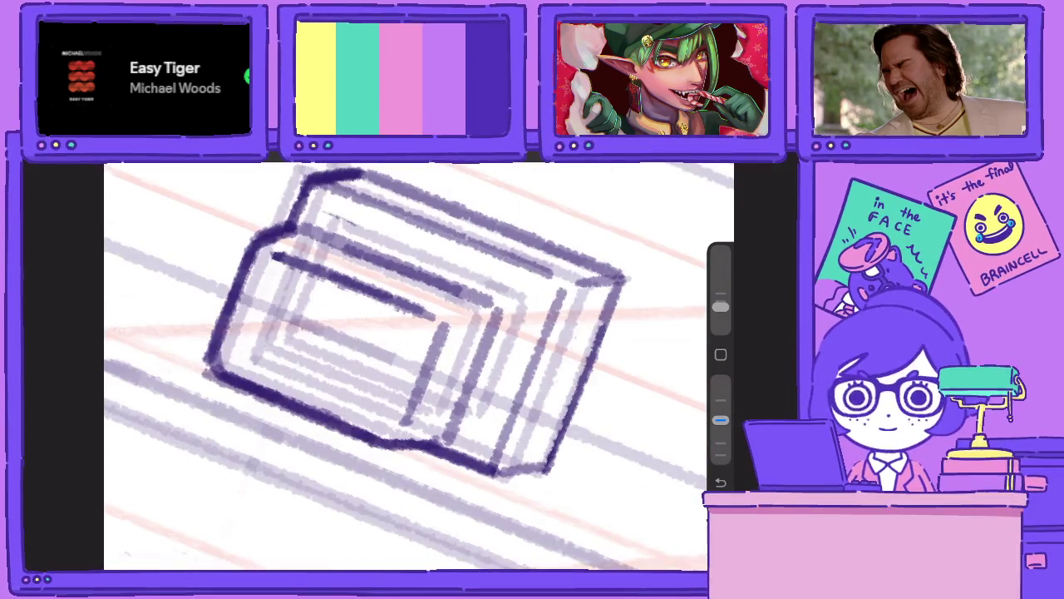
pyautogui.moveTo(532, 467); pyautogui.dragTo(575, 393)
pyautogui.moveTo(545, 463); pyautogui.dragTo(489, 469)
pyautogui.moveTo(531, 399); pyautogui.dragTo(497, 467)
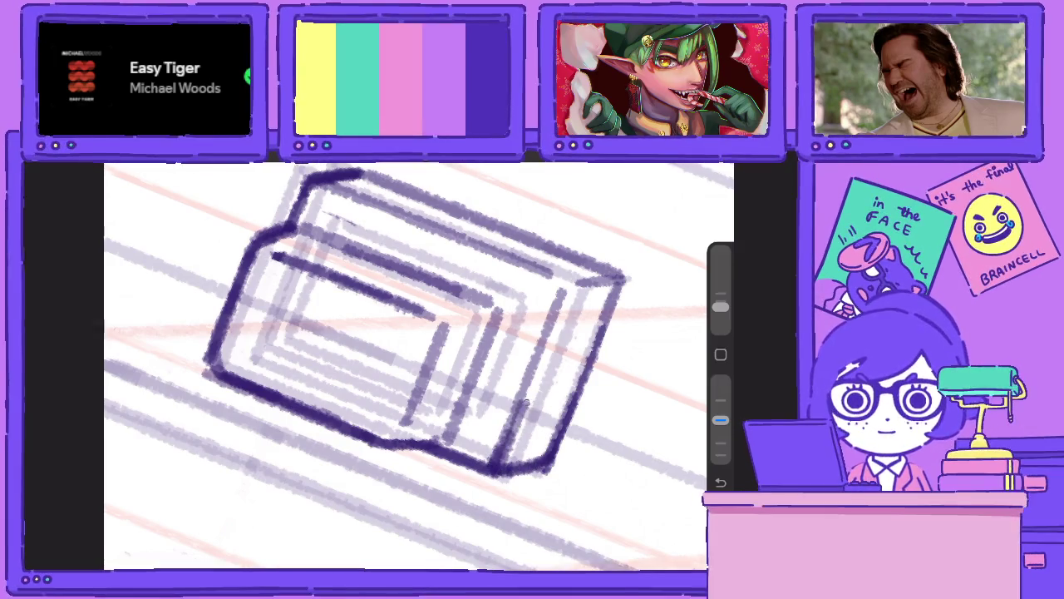
pyautogui.moveTo(720, 419); pyautogui.dragTo(720, 381)
pyautogui.moveTo(565, 288); pyautogui.dragTo(499, 457)
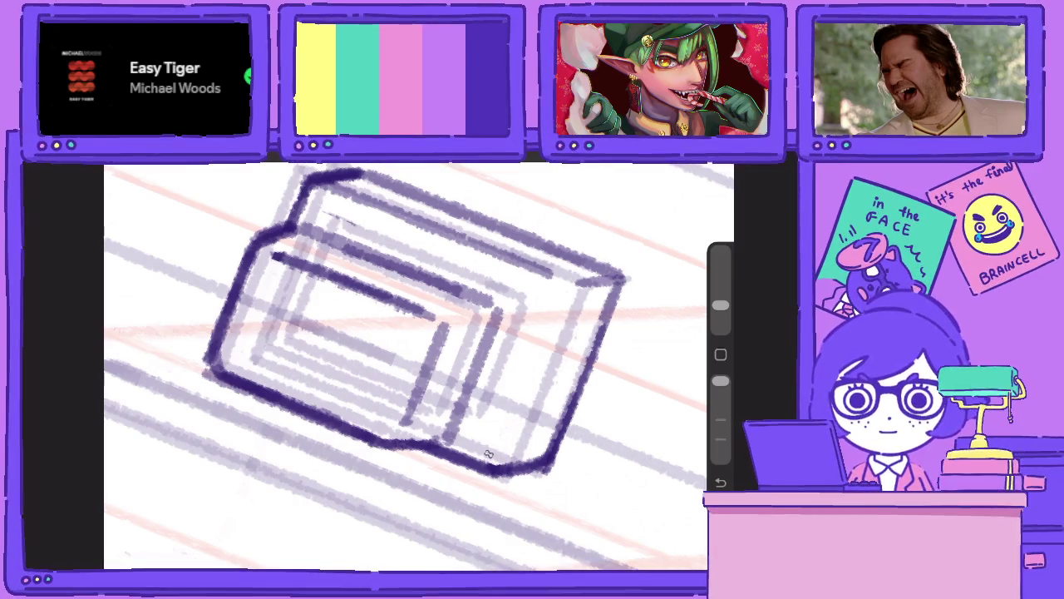
pyautogui.moveTo(720, 380); pyautogui.dragTo(720, 420)
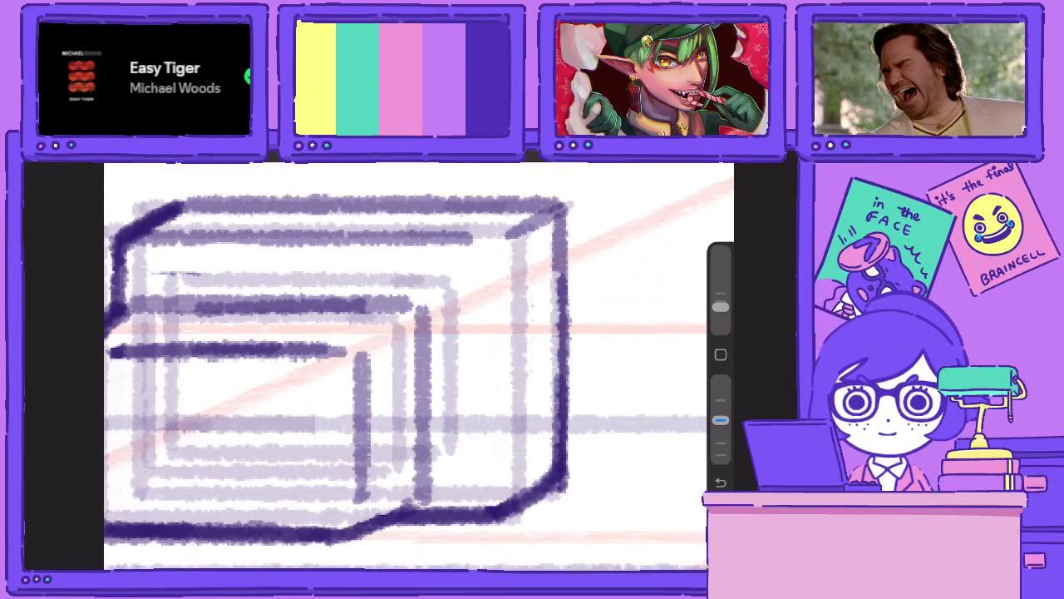
# Draw a vertical edge along the monitor's right side and raise brush opacity.
pyautogui.click(680, 158)
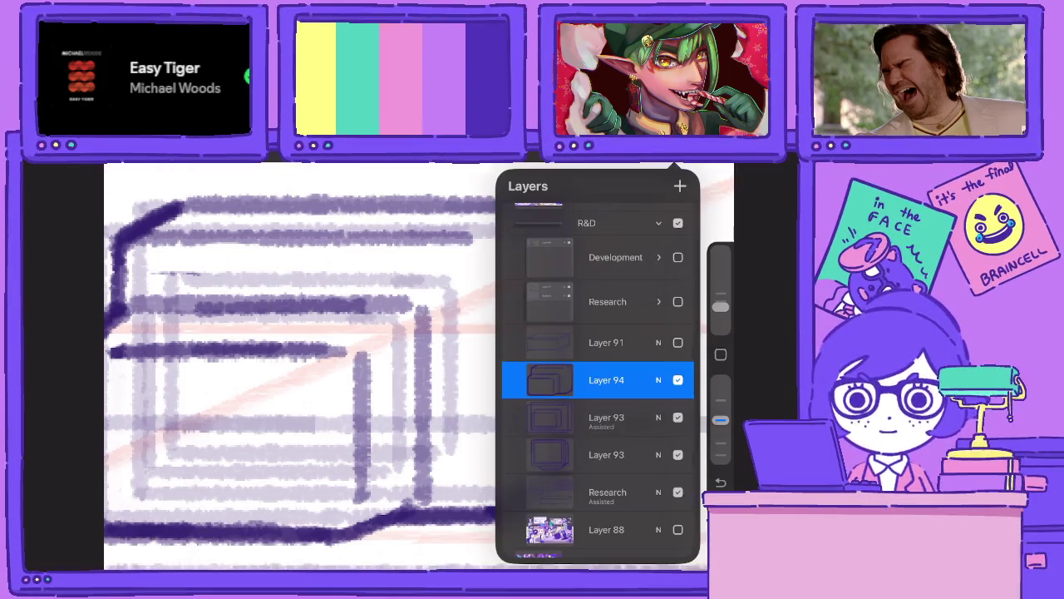
pyautogui.click(548, 380)
pyautogui.click(680, 158)
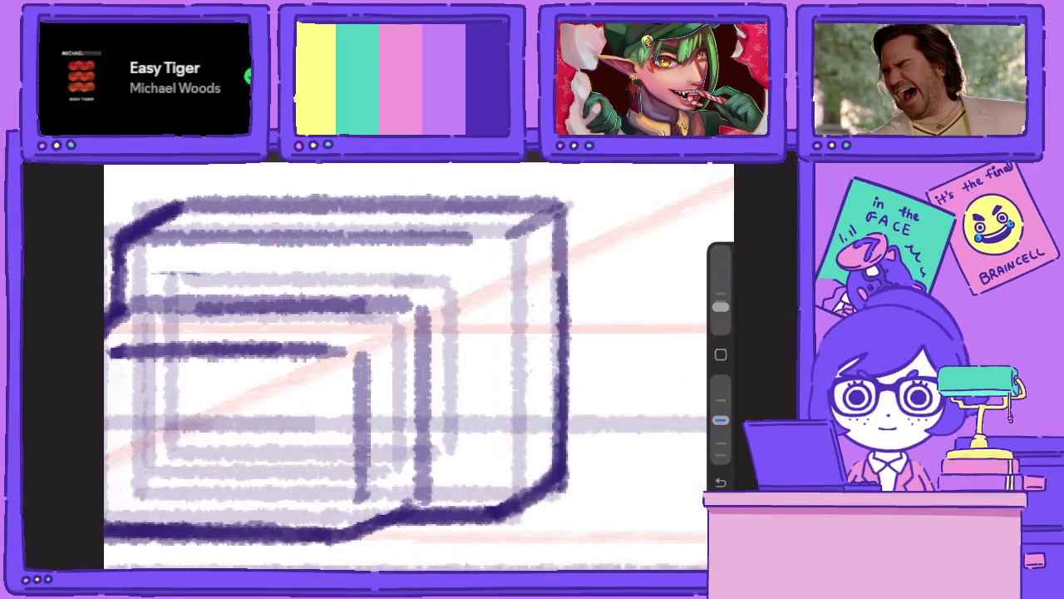
pyautogui.moveTo(501, 485); pyautogui.dragTo(502, 266)
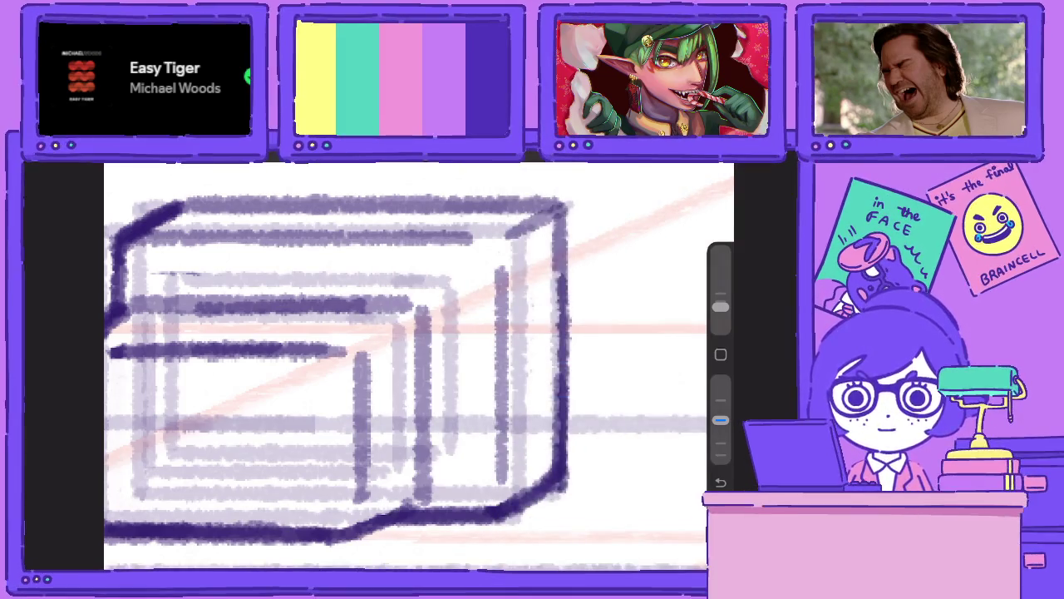
pyautogui.moveTo(332, 366); pyautogui.dragTo(449, 424)
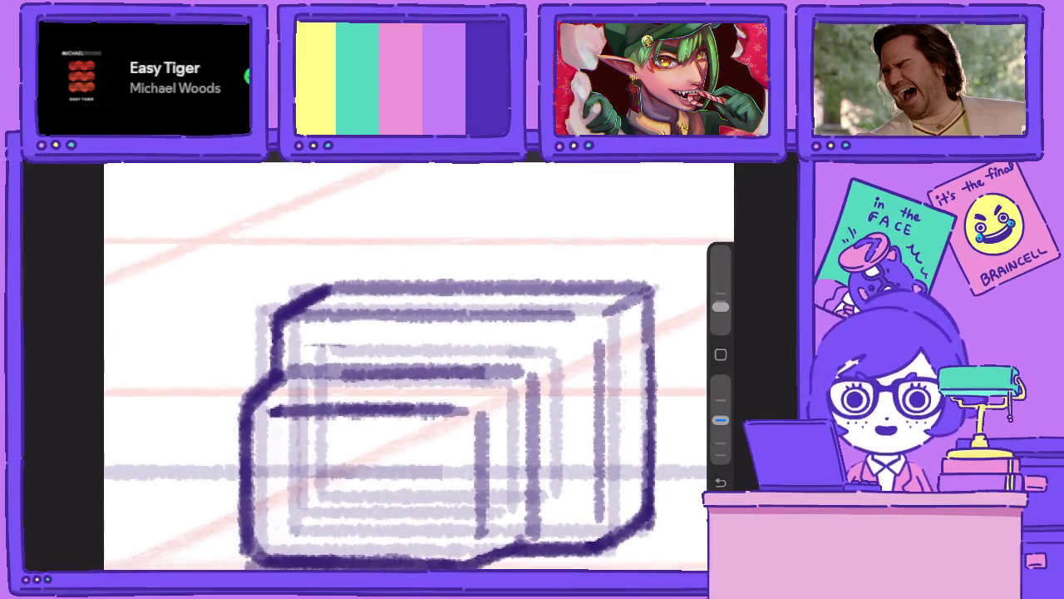
pyautogui.moveTo(720, 420)
pyautogui.mouseDown()
pyautogui.moveTo(720, 381)
pyautogui.moveTo(720, 420)
pyautogui.mouseUp()
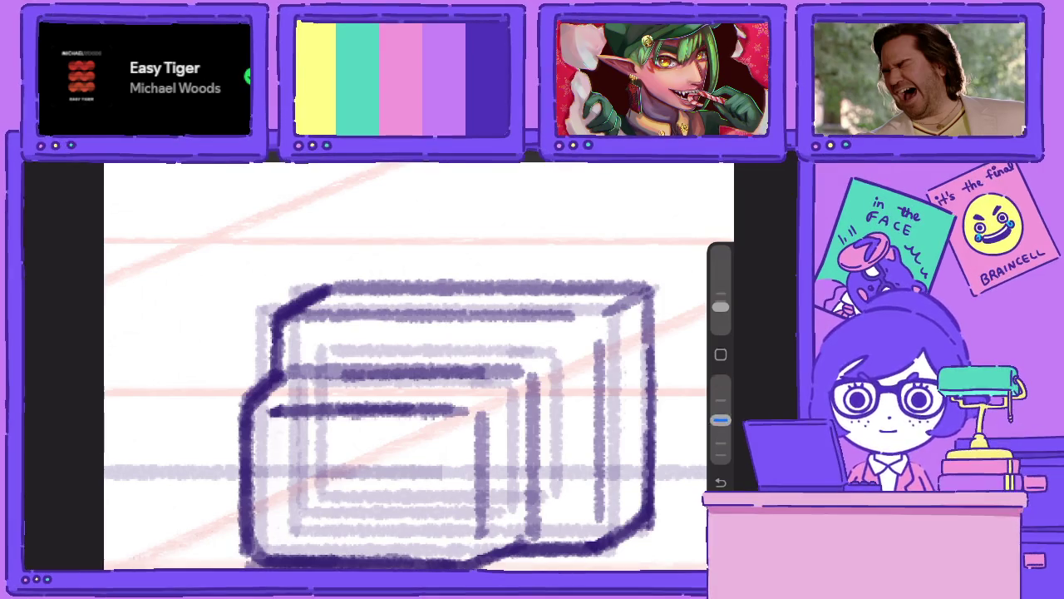
# Draw an oval QuickShape ellipse stand beneath the monitor.
pyautogui.scroll(-3, 415, 366)
pyautogui.scroll(3, 349, 399)
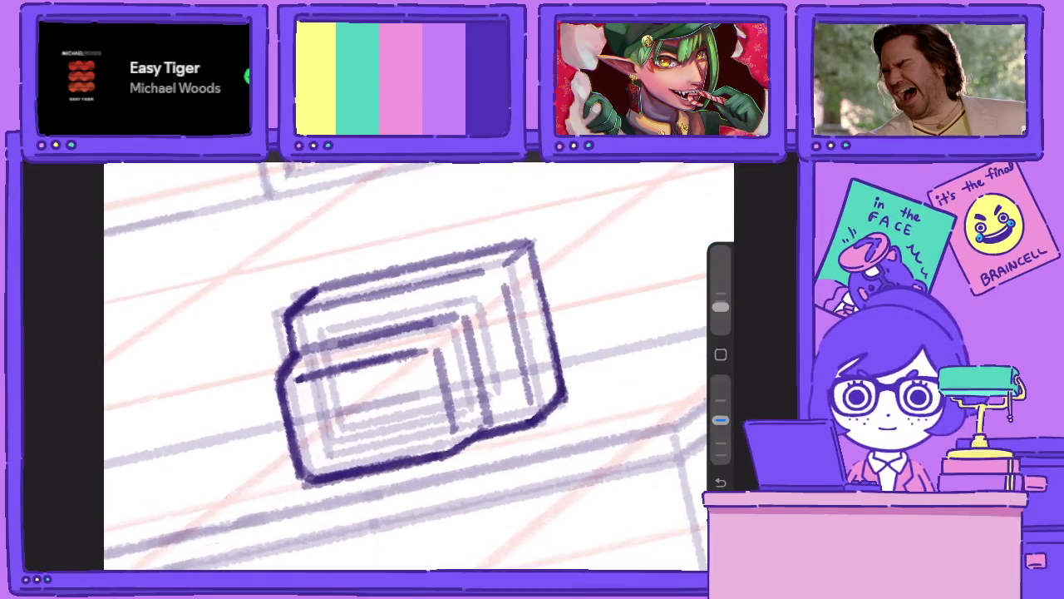
pyautogui.click(550, 380)
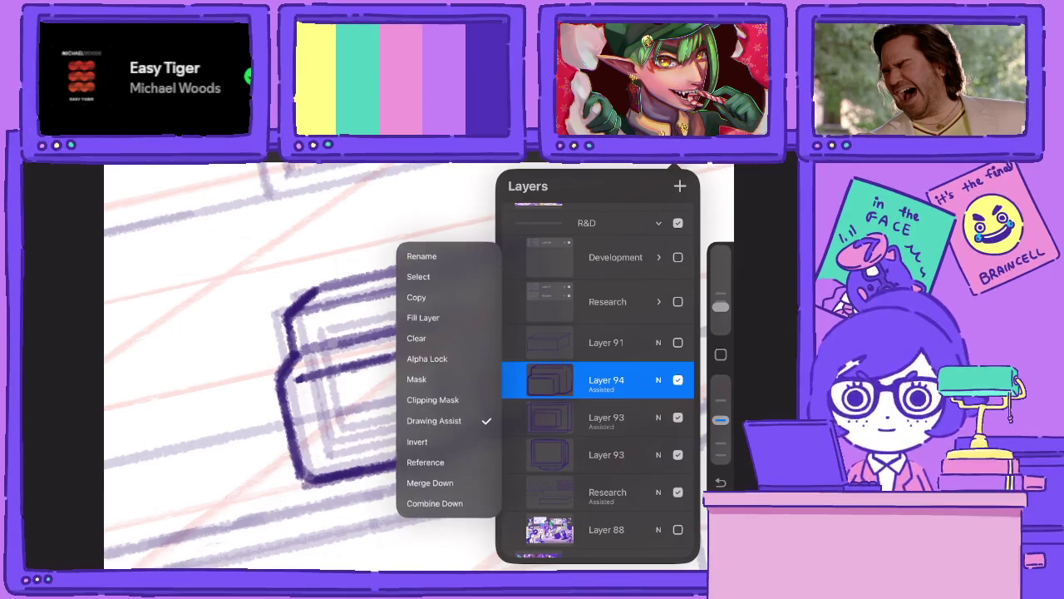
pyautogui.click(249, 332)
pyautogui.moveTo(366, 475)
pyautogui.mouseDown()
pyautogui.moveTo(419, 482)
pyautogui.moveTo(545, 429)
pyautogui.mouseUp()
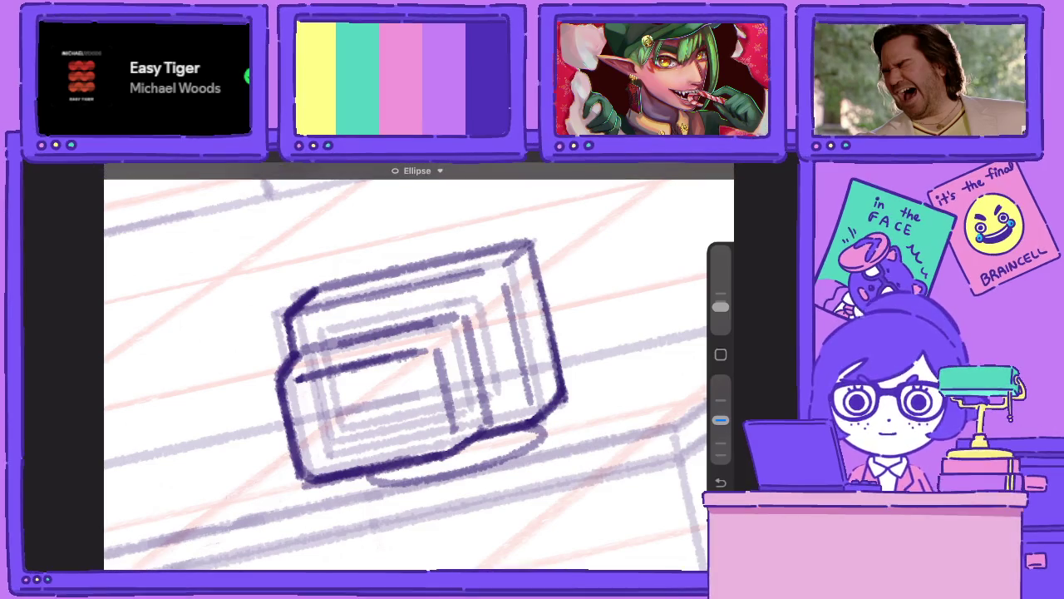
pyautogui.moveTo(362, 484)
pyautogui.mouseDown()
pyautogui.moveTo(457, 487)
pyautogui.moveTo(545, 433)
pyautogui.mouseUp()
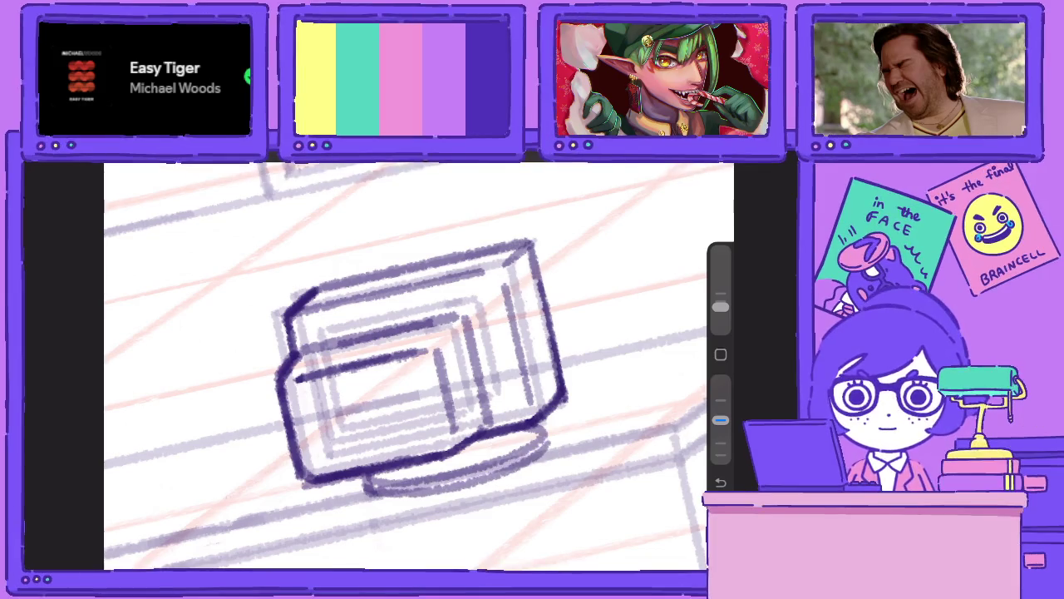
pyautogui.scroll(-5, 419, 374)
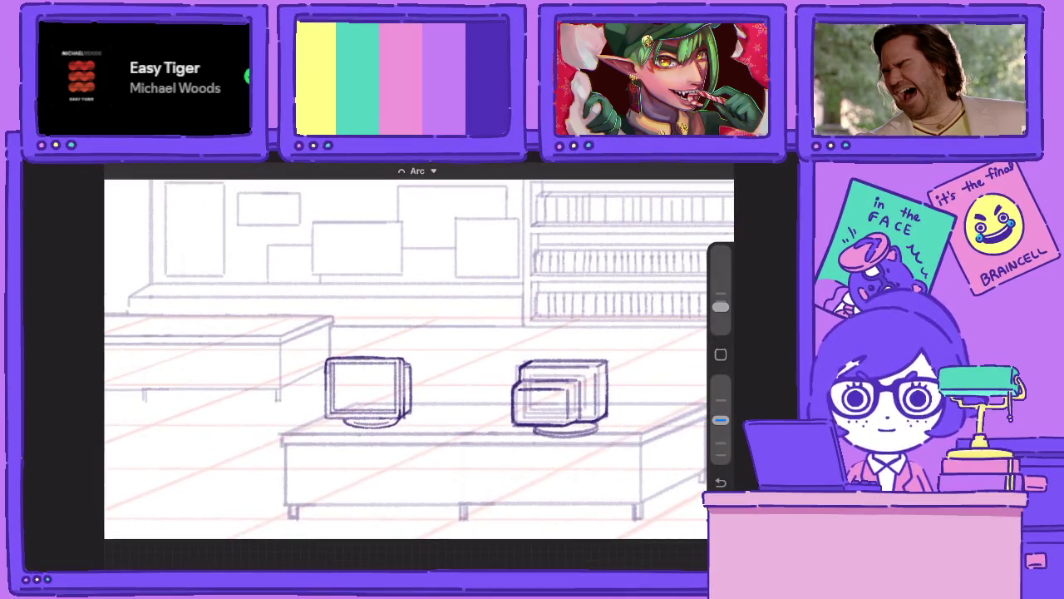
pyautogui.scroll(5, 419, 374)
# Erase and touch up the monitor's right vertical line.
pyautogui.press('l')
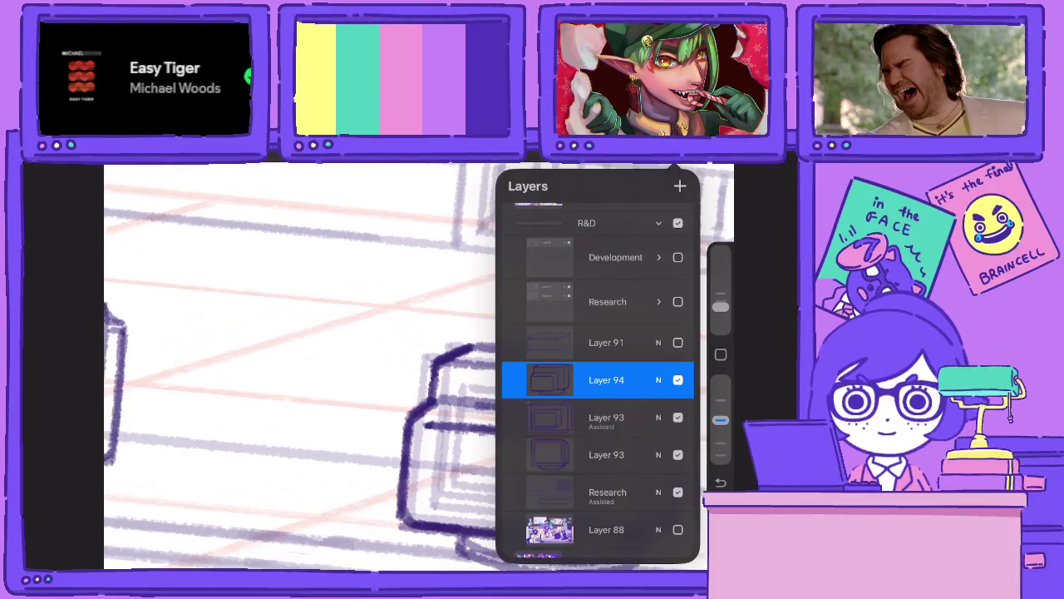
pyautogui.click(549, 379)
pyautogui.click(291, 374)
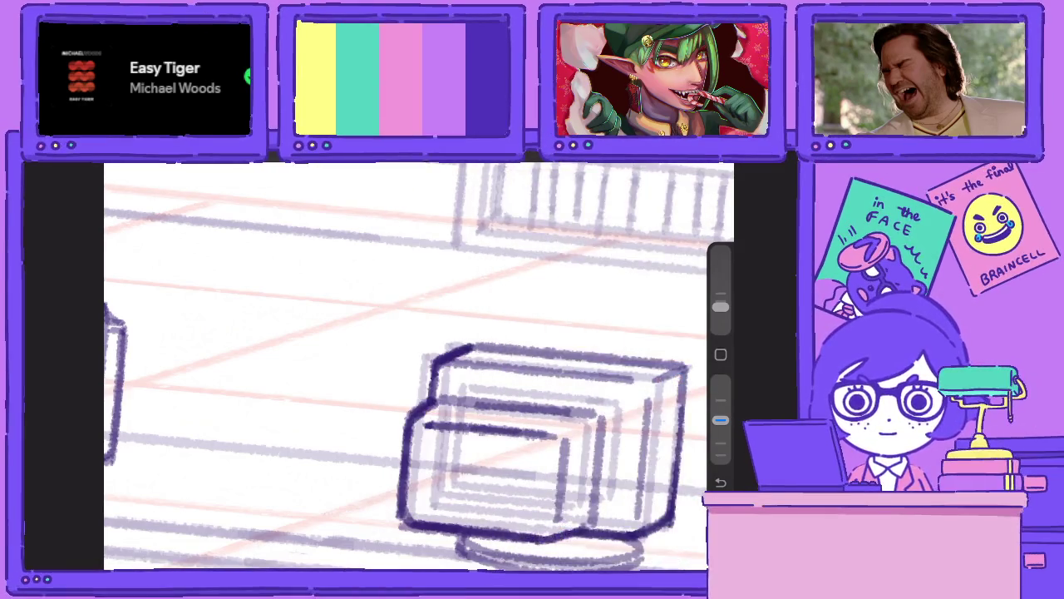
pyautogui.moveTo(720, 420); pyautogui.dragTo(721, 380)
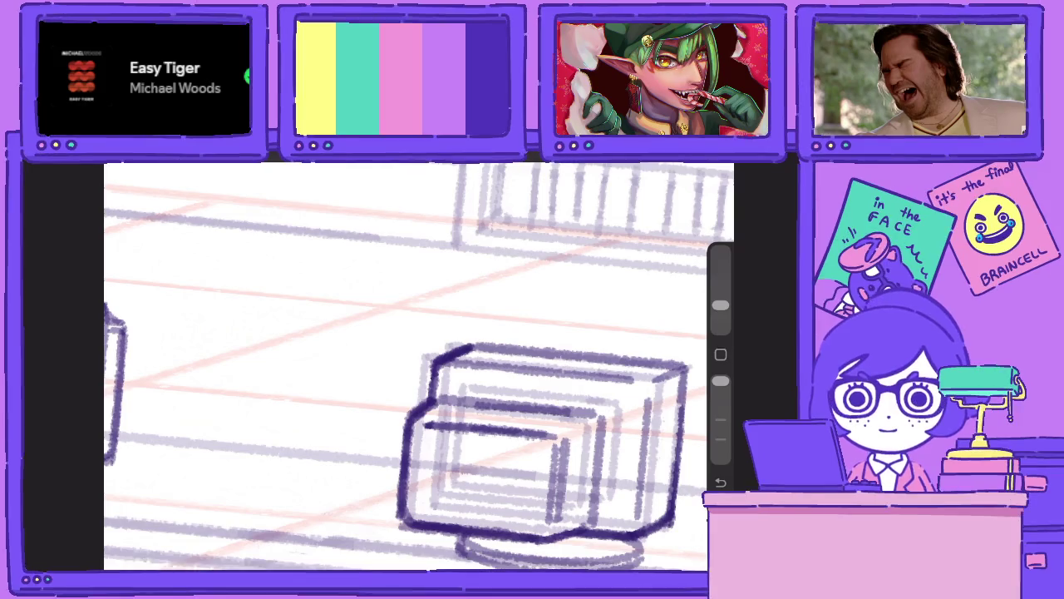
pyautogui.moveTo(558, 439); pyautogui.dragTo(555, 523)
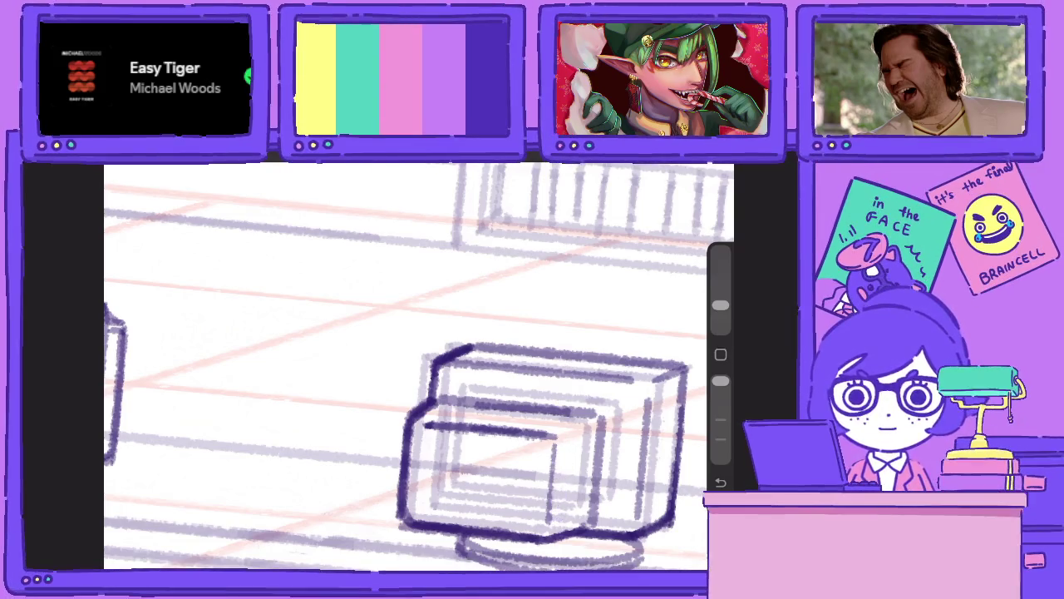
pyautogui.moveTo(721, 380); pyautogui.dragTo(721, 420)
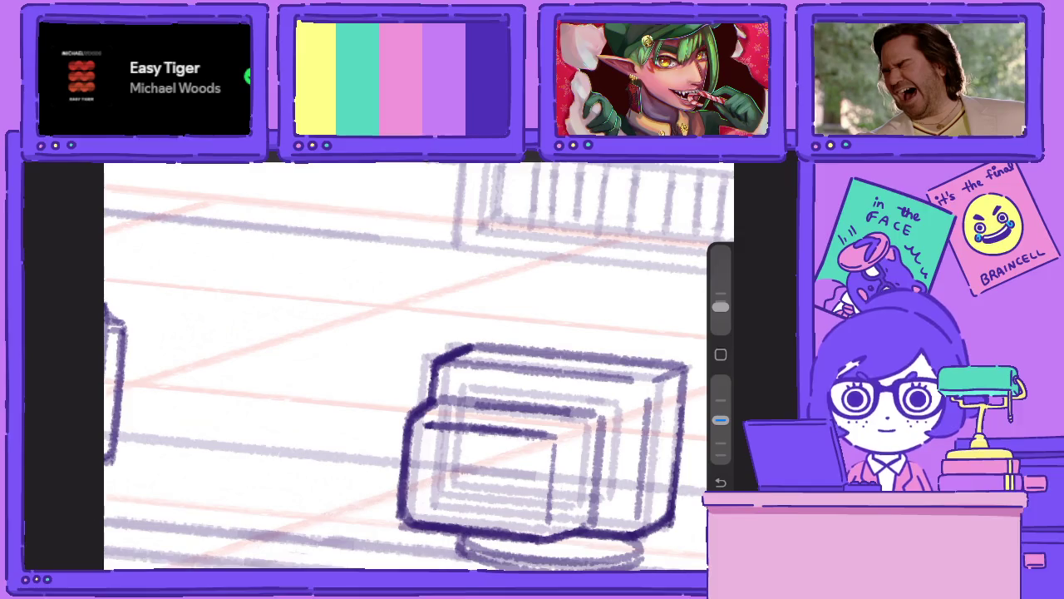
pyautogui.moveTo(557, 466); pyautogui.dragTo(555, 525)
pyautogui.moveTo(559, 441); pyautogui.dragTo(557, 470)
pyautogui.moveTo(721, 420); pyautogui.dragTo(721, 380)
pyautogui.moveTo(552, 445)
pyautogui.mouseDown()
pyautogui.moveTo(547, 520)
pyautogui.moveTo(559, 449)
pyautogui.mouseUp()
pyautogui.scroll(-5, 419, 365)
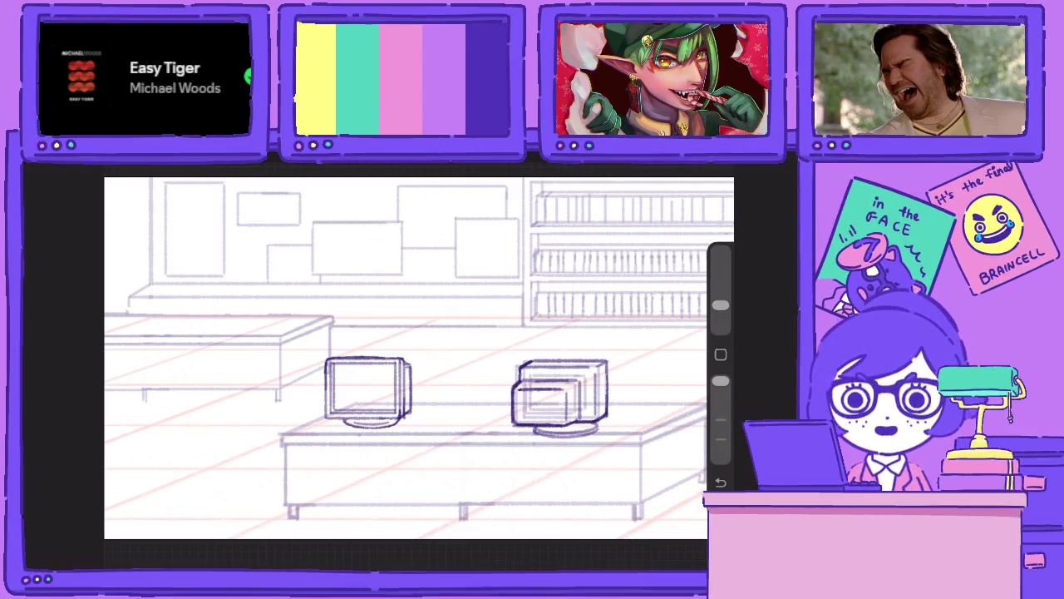
# Move the angled right monitor further right and shrink it slightly.
pyautogui.press('v')
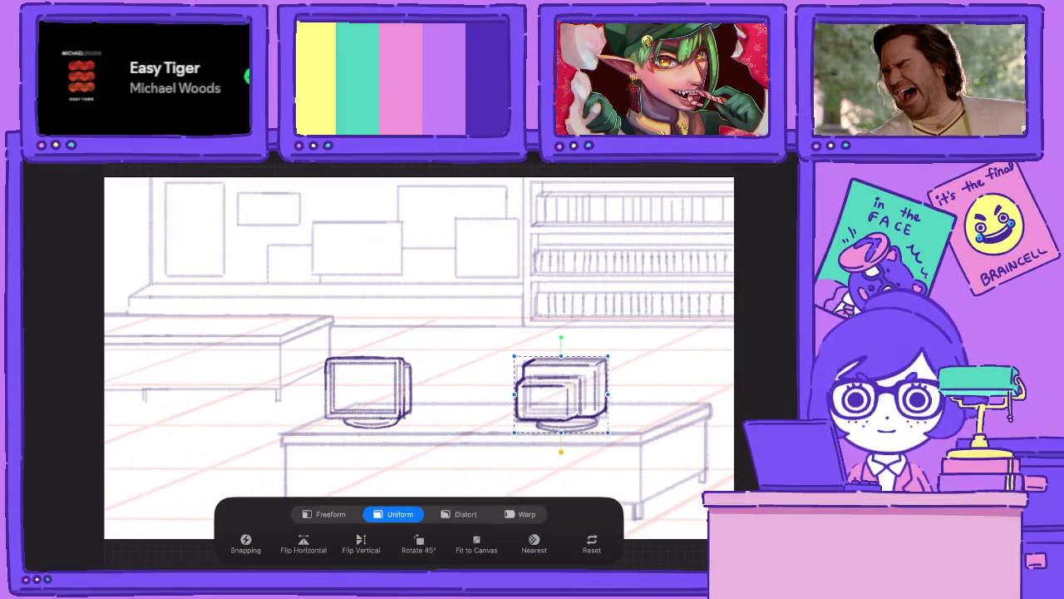
pyautogui.moveTo(562, 399); pyautogui.dragTo(633, 381)
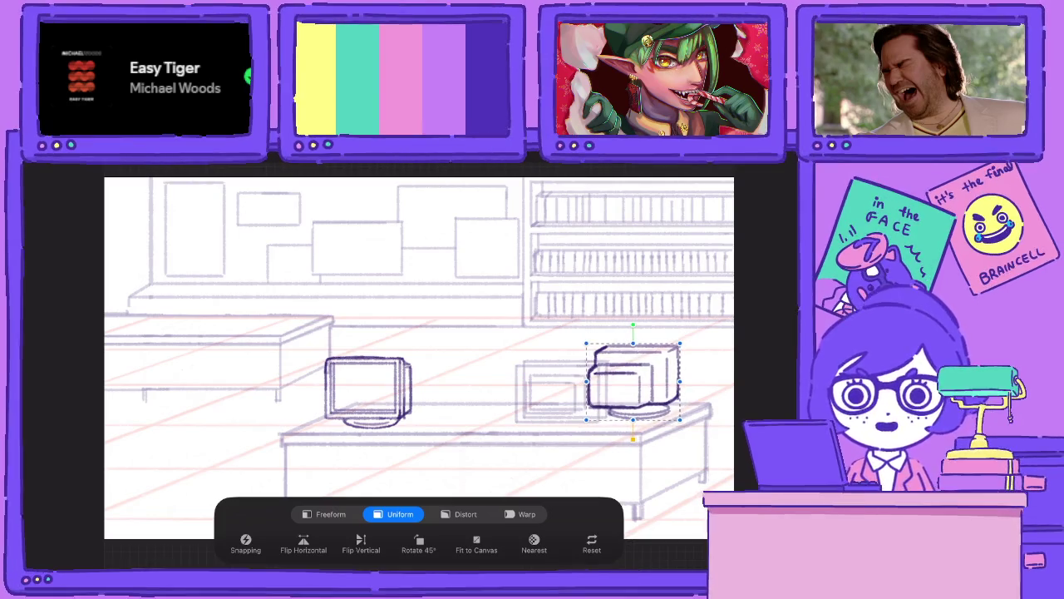
pyautogui.moveTo(586, 343); pyautogui.dragTo(588, 344)
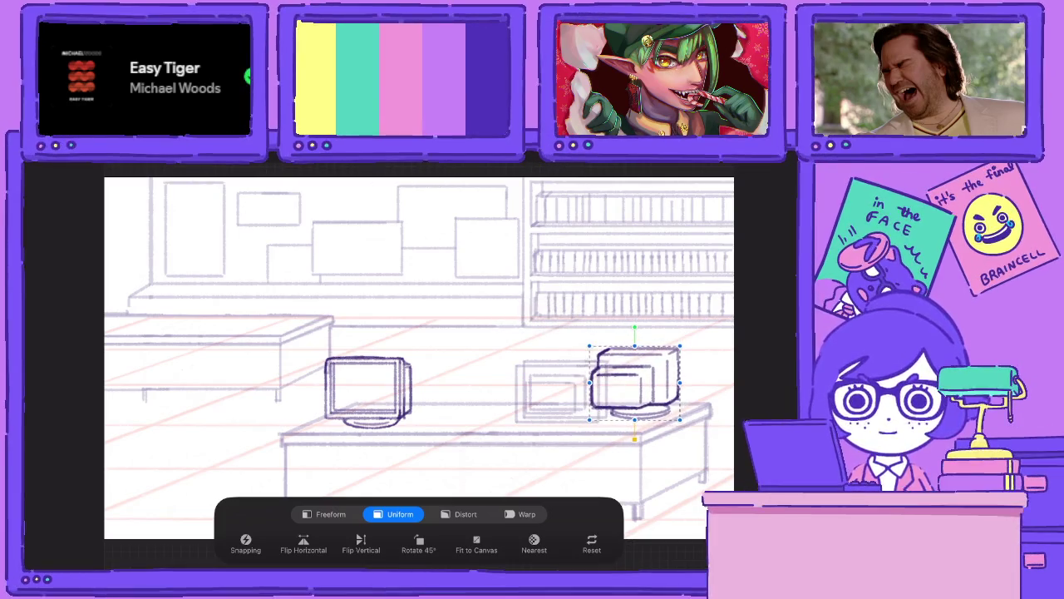
pyautogui.click(680, 171)
# Delete the extra Layer 93 copy and nudge the left monitor right and up.
pyautogui.moveTo(657, 416); pyautogui.dragTo(590, 416)
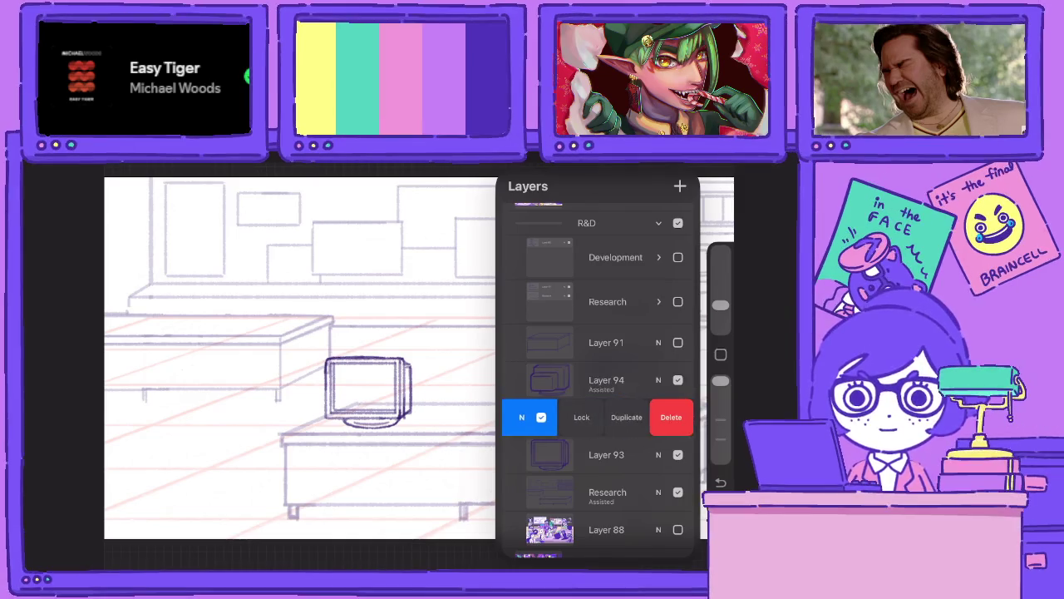
pyautogui.click(665, 416)
pyautogui.click(607, 417)
pyautogui.click(208, 170)
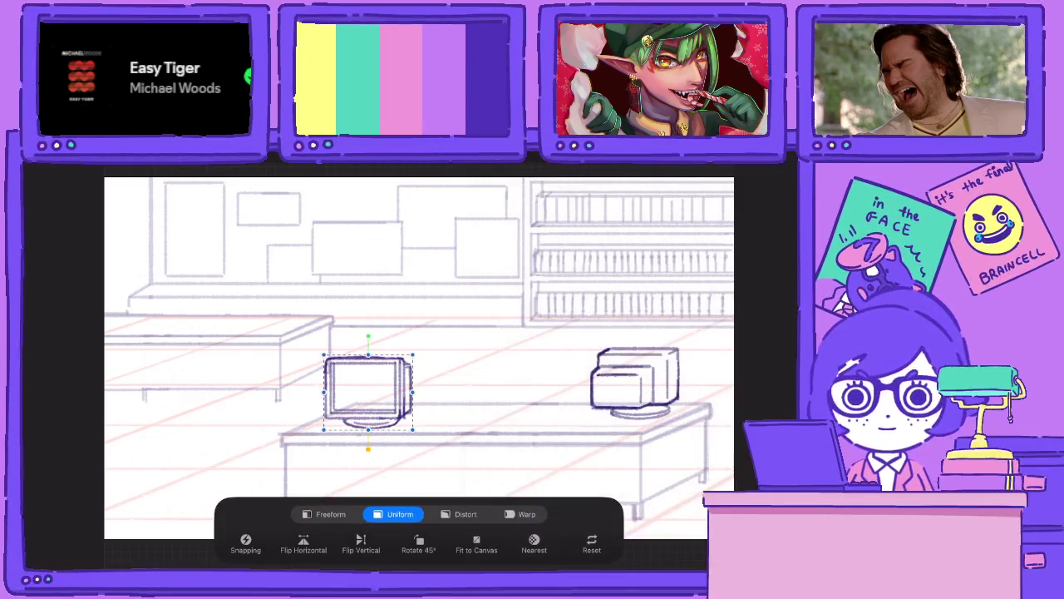
pyautogui.moveTo(368, 393); pyautogui.dragTo(380, 386)
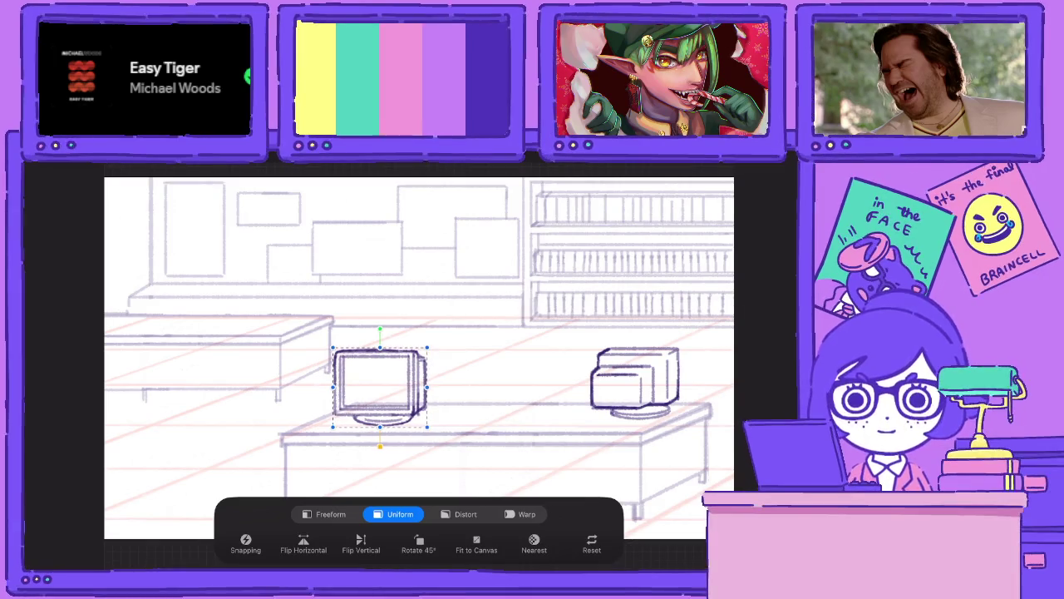
pyautogui.click(680, 171)
# Duplicate the left monitor's layer and place the copy mid-desk.
pyautogui.moveTo(657, 379); pyautogui.dragTo(590, 379)
pyautogui.click(623, 380)
pyautogui.click(207, 170)
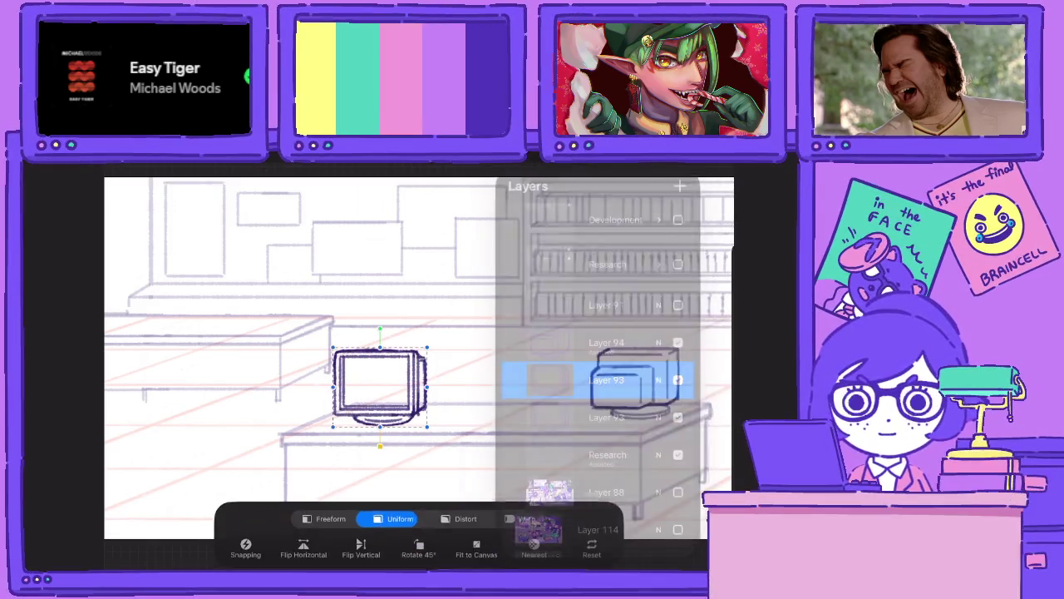
pyautogui.moveTo(380, 386)
pyautogui.mouseDown()
pyautogui.moveTo(538, 388)
pyautogui.moveTo(538, 379)
pyautogui.mouseUp()
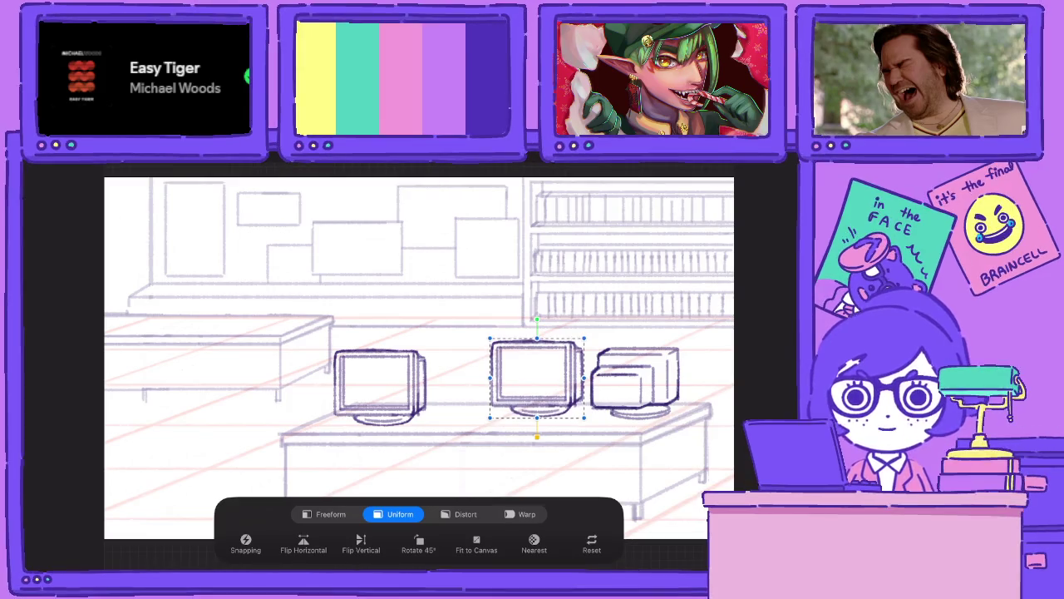
pyautogui.hotkey('ctrl', 'z')
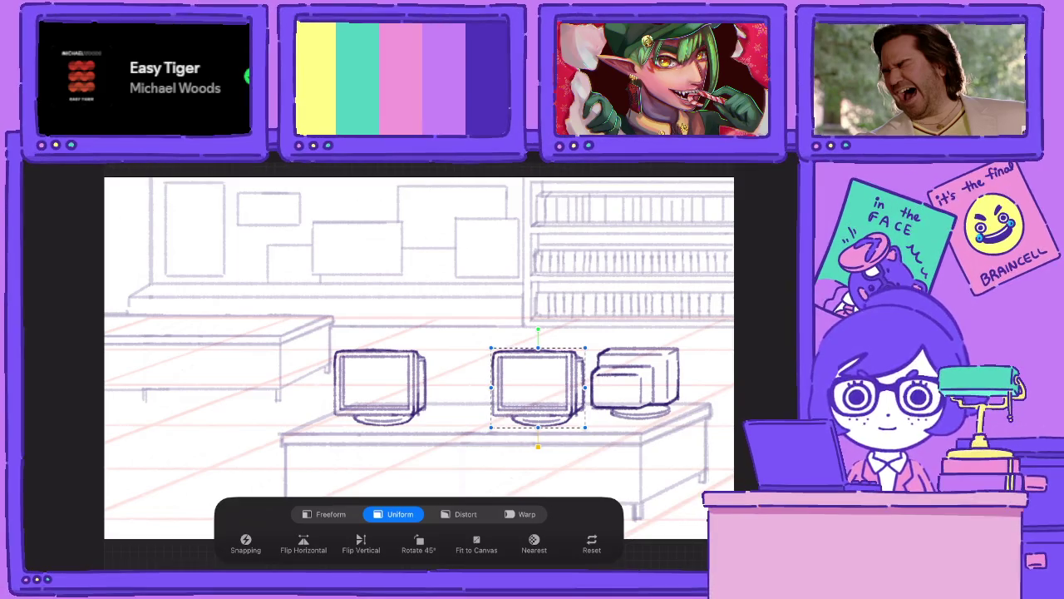
pyautogui.press('v')
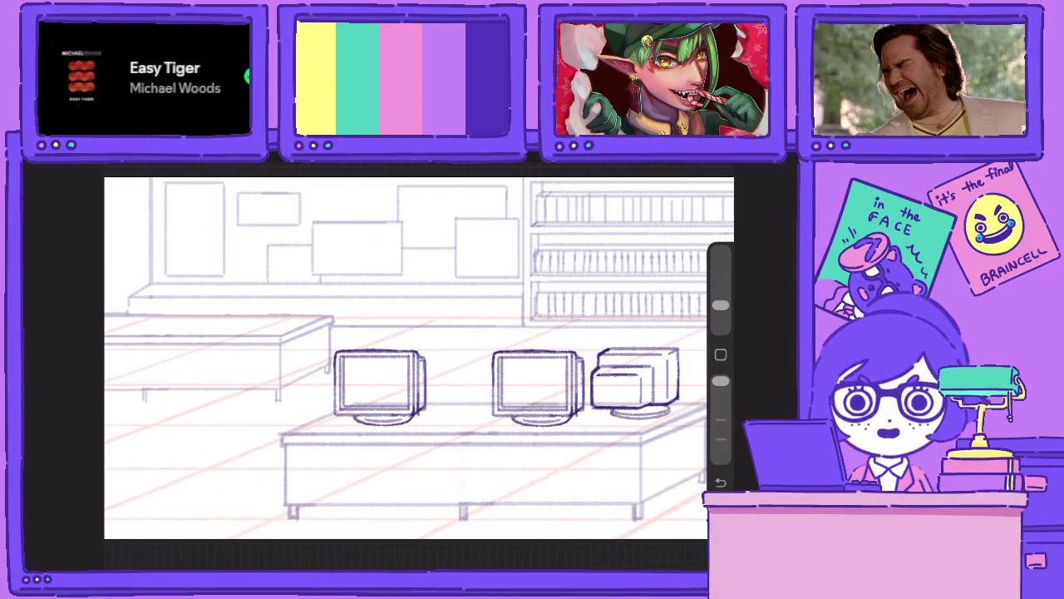
pyautogui.scroll(3, 557, 408)
# Draw a thin keyboard rectangle beneath the monitors at lower brush opacity.
pyautogui.press('l')
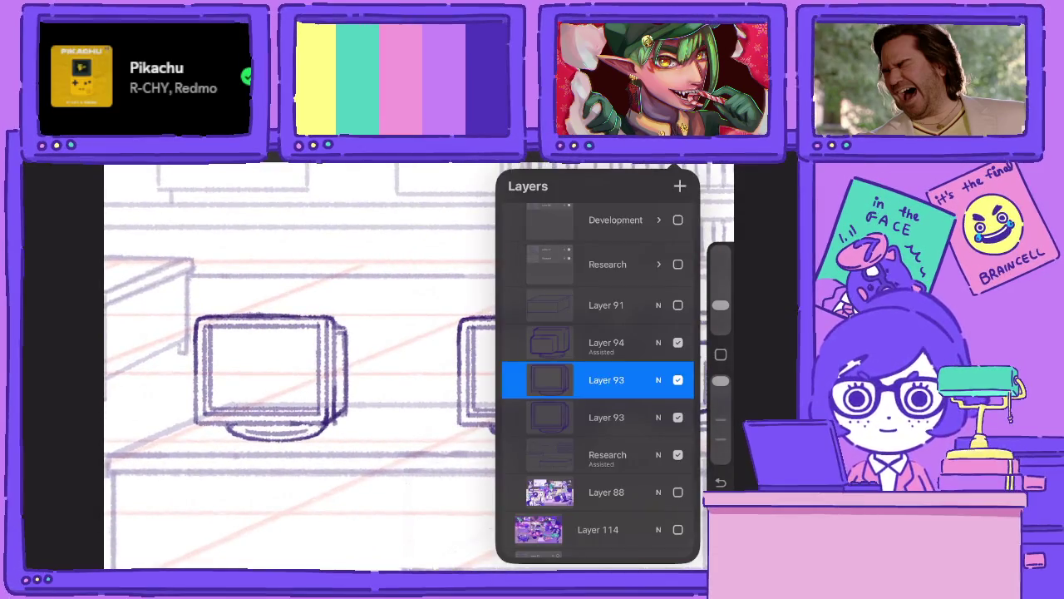
pyautogui.press('l')
pyautogui.scroll(2, 416, 366)
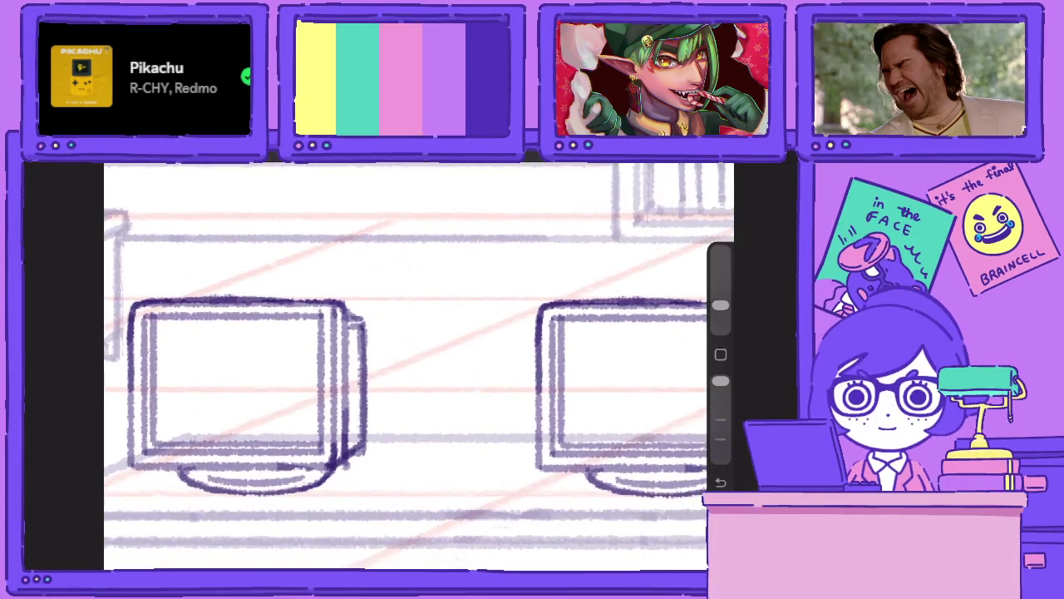
pyautogui.press('l')
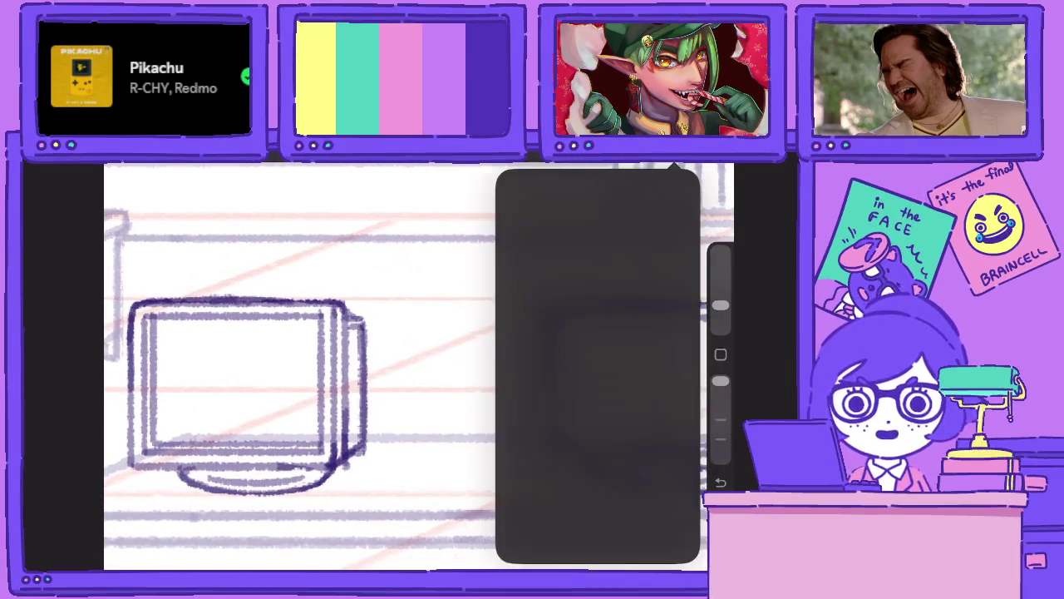
pyautogui.click(606, 379)
pyautogui.press('l')
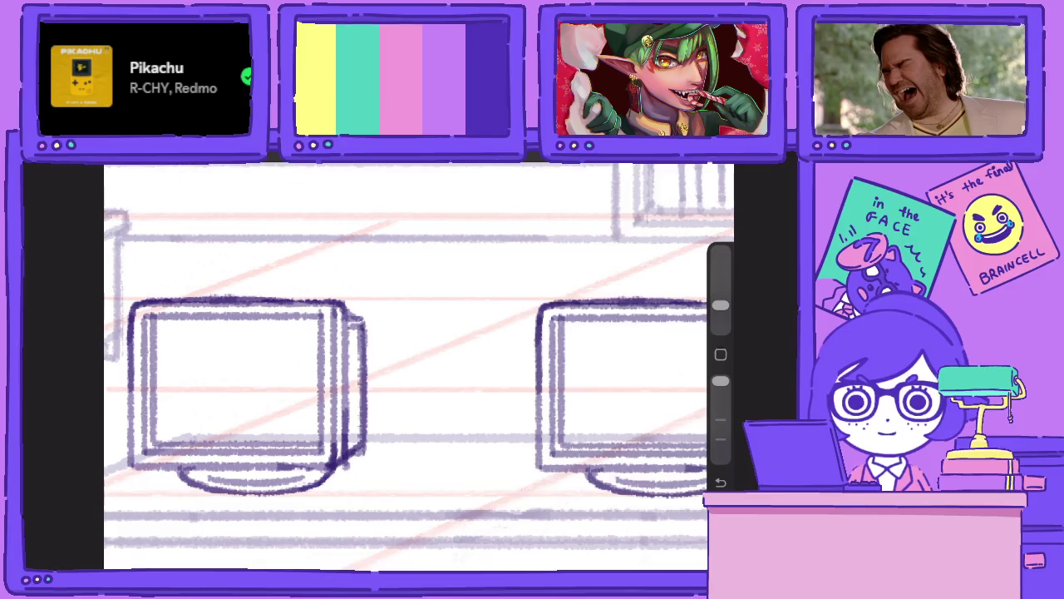
pyautogui.moveTo(720, 380); pyautogui.dragTo(720, 420)
pyautogui.moveTo(381, 492); pyautogui.dragTo(538, 491)
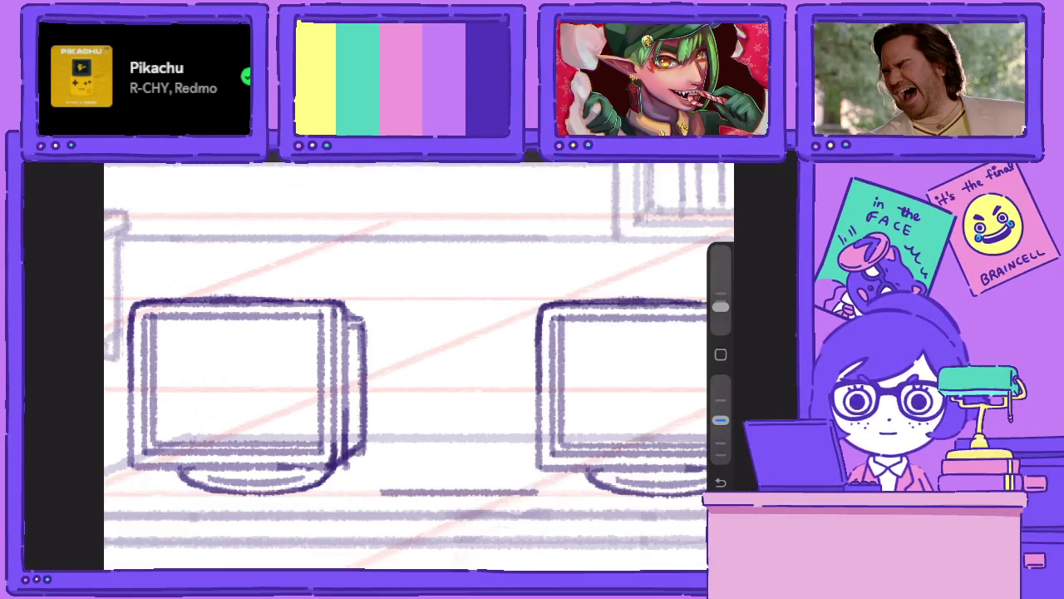
pyautogui.moveTo(382, 492)
pyautogui.mouseDown()
pyautogui.moveTo(382, 507)
pyautogui.moveTo(545, 507)
pyautogui.moveTo(545, 492)
pyautogui.moveTo(486, 492)
pyautogui.mouseUp()
# Duplicate Layer 95 and move the copied rectangle up and right.
pyautogui.click(680, 164)
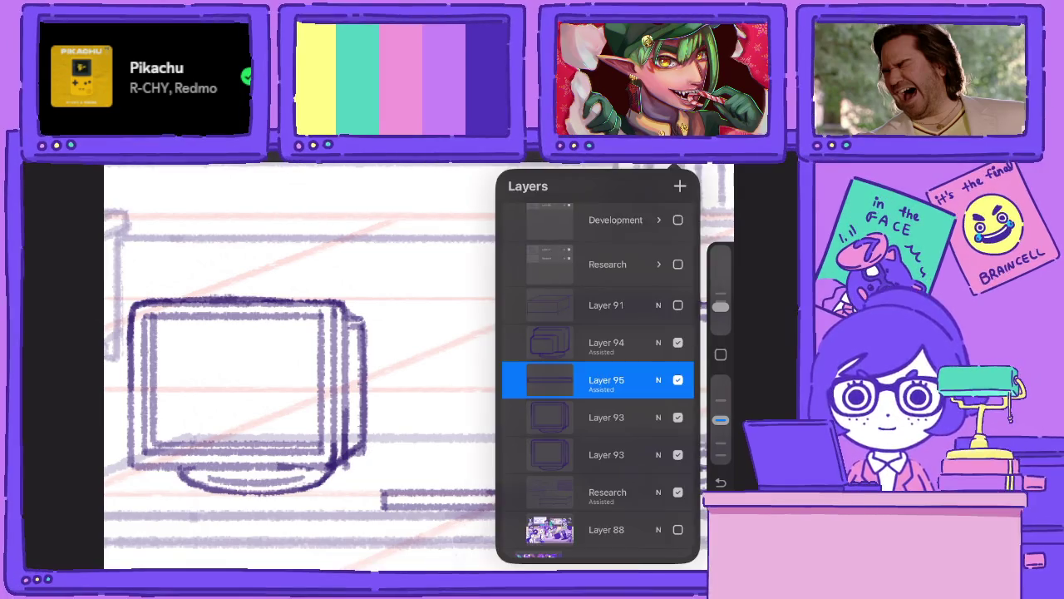
pyautogui.click(548, 379)
pyautogui.moveTo(648, 379); pyautogui.dragTo(532, 380)
pyautogui.click(196, 166)
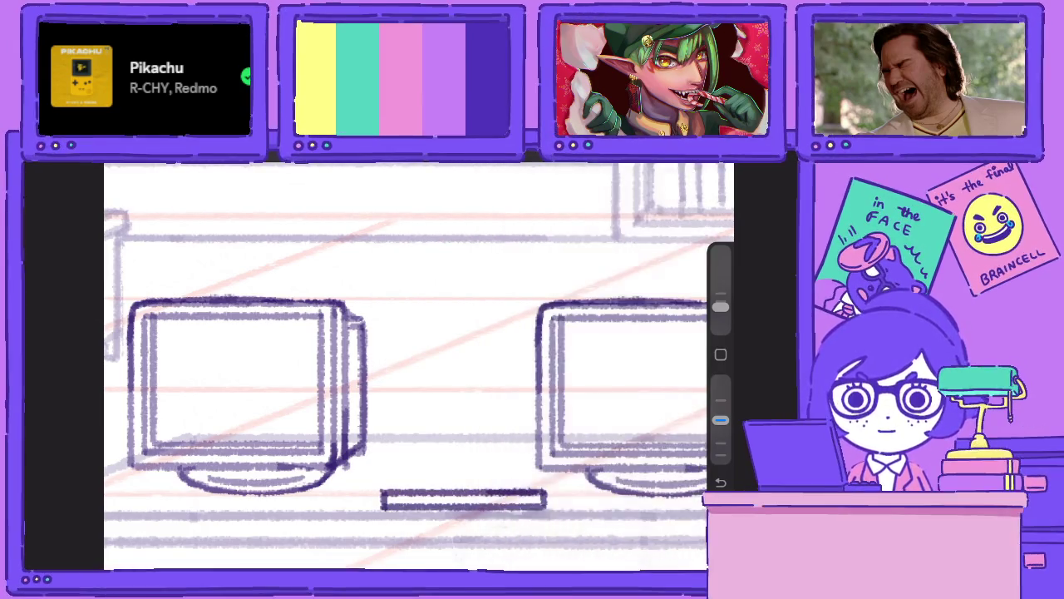
pyautogui.moveTo(464, 500); pyautogui.dragTo(522, 470)
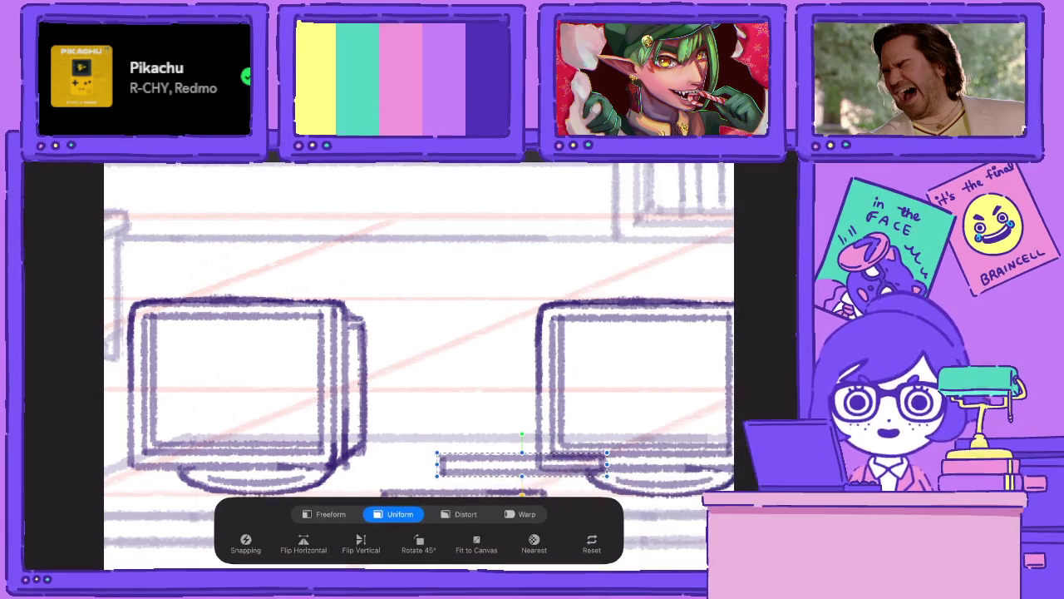
pyautogui.click(720, 170)
pyautogui.click(606, 379)
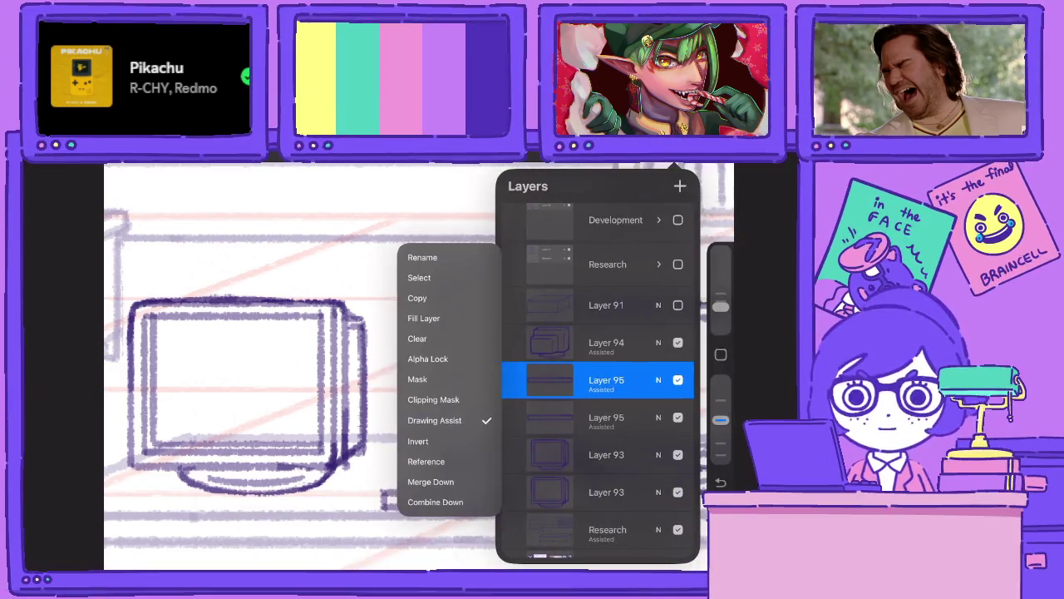
pyautogui.click(720, 171)
# Draw the diagonal edges connecting the two rectangles into a keyboard slab.
pyautogui.moveTo(439, 459); pyautogui.dragTo(382, 498)
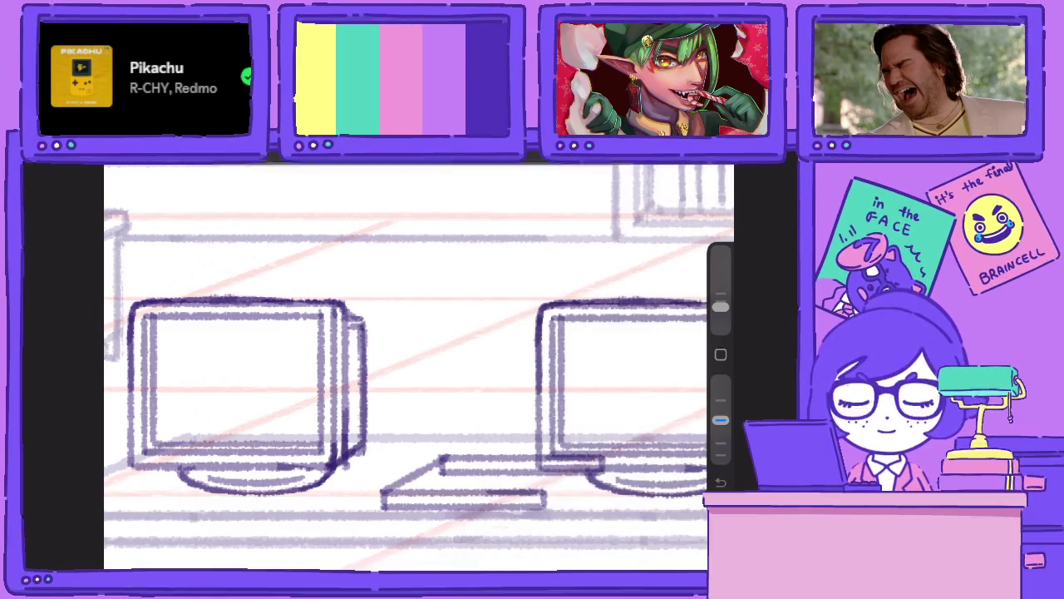
pyautogui.moveTo(553, 484)
pyautogui.mouseDown()
pyautogui.moveTo(544, 497)
pyautogui.moveTo(611, 456)
pyautogui.mouseUp()
pyautogui.moveTo(545, 507); pyautogui.dragTo(612, 463)
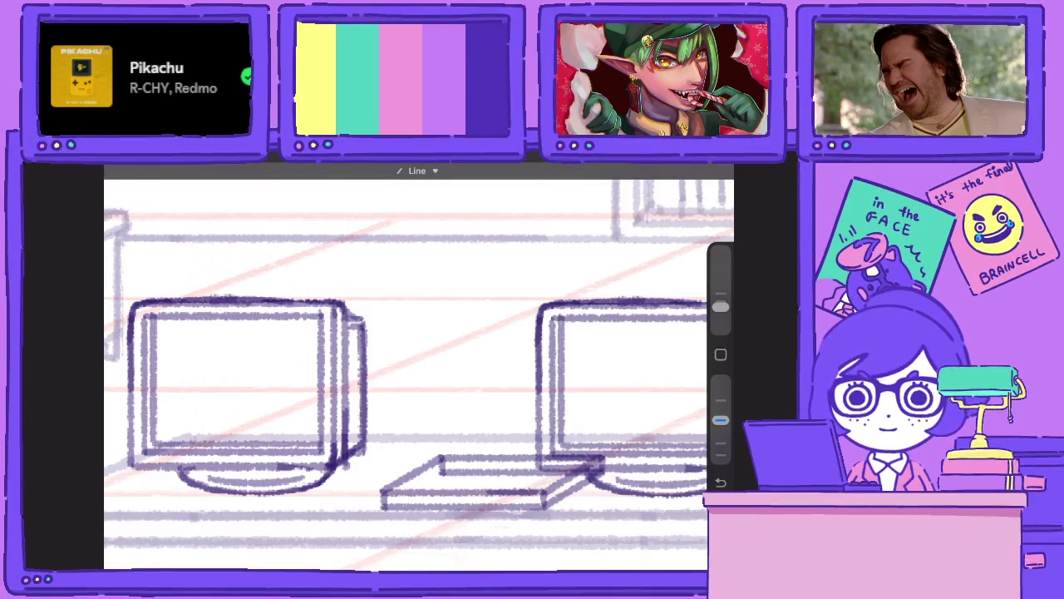
pyautogui.click(682, 163)
pyautogui.click(682, 164)
pyautogui.moveTo(719, 420); pyautogui.dragTo(720, 380)
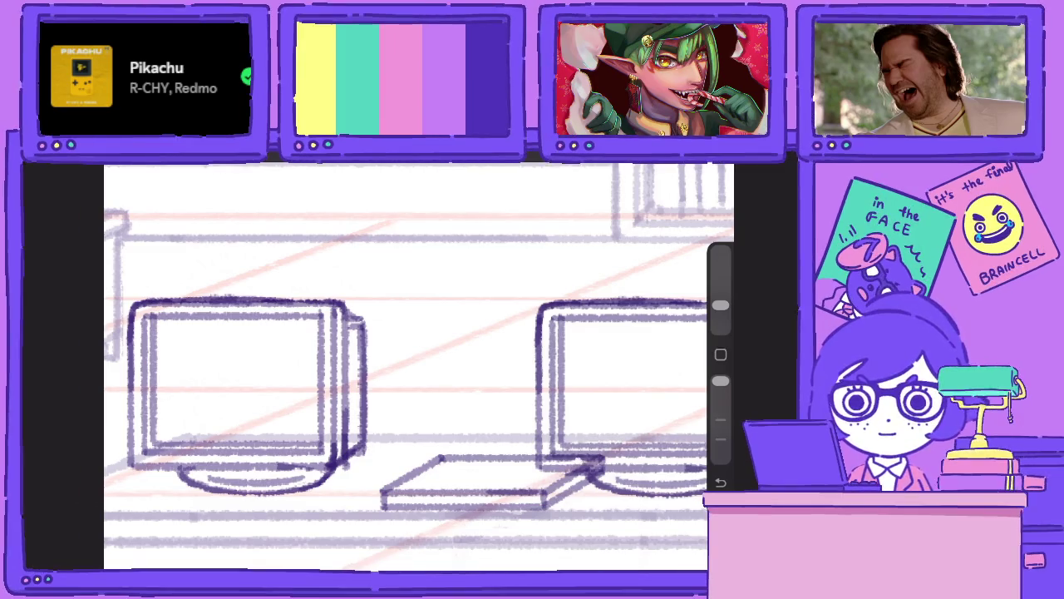
pyautogui.moveTo(720, 379); pyautogui.dragTo(720, 420)
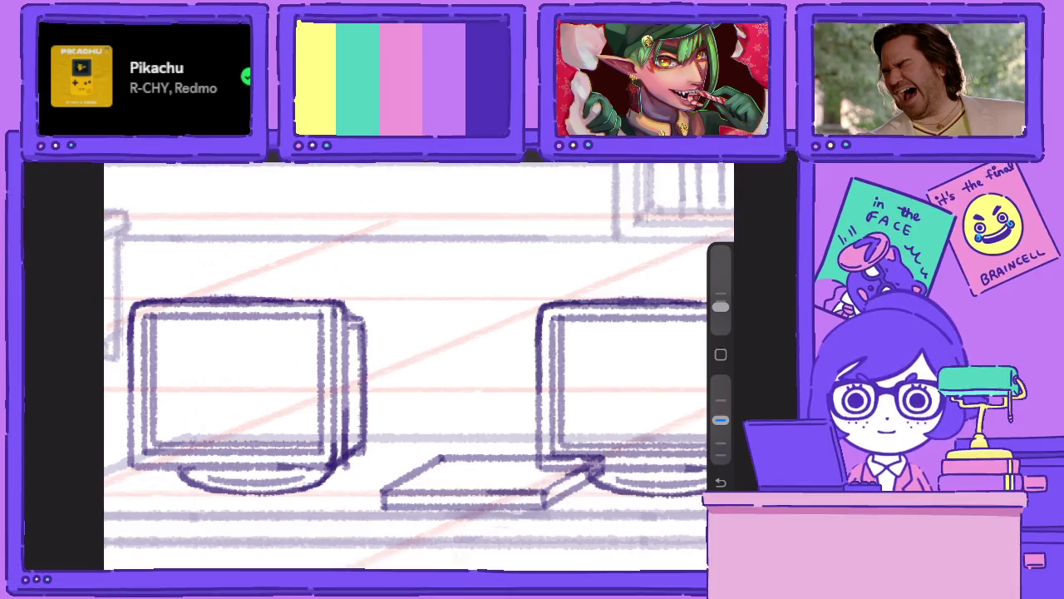
pyautogui.scroll(3, 416, 366)
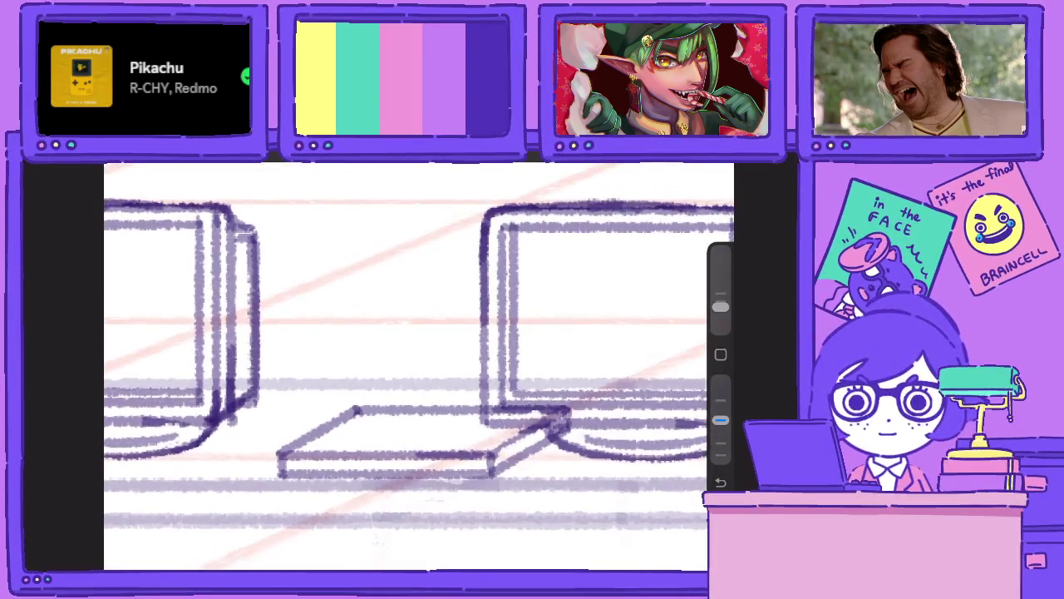
# Merge Down the two Layer 95 layers into one.
pyautogui.press('l')
pyautogui.click(606, 379)
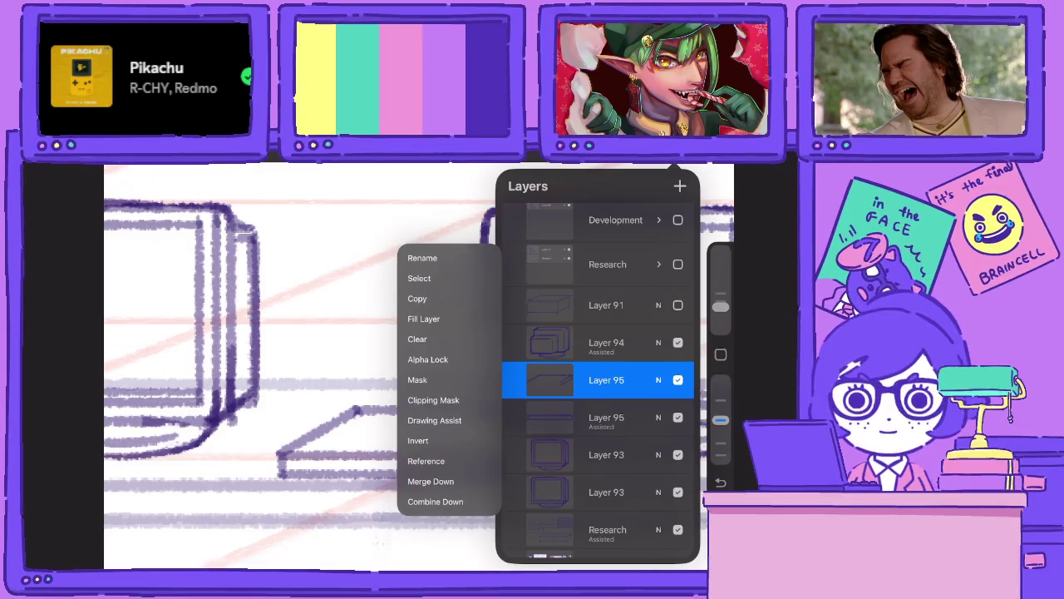
pyautogui.click(441, 480)
pyautogui.click(606, 379)
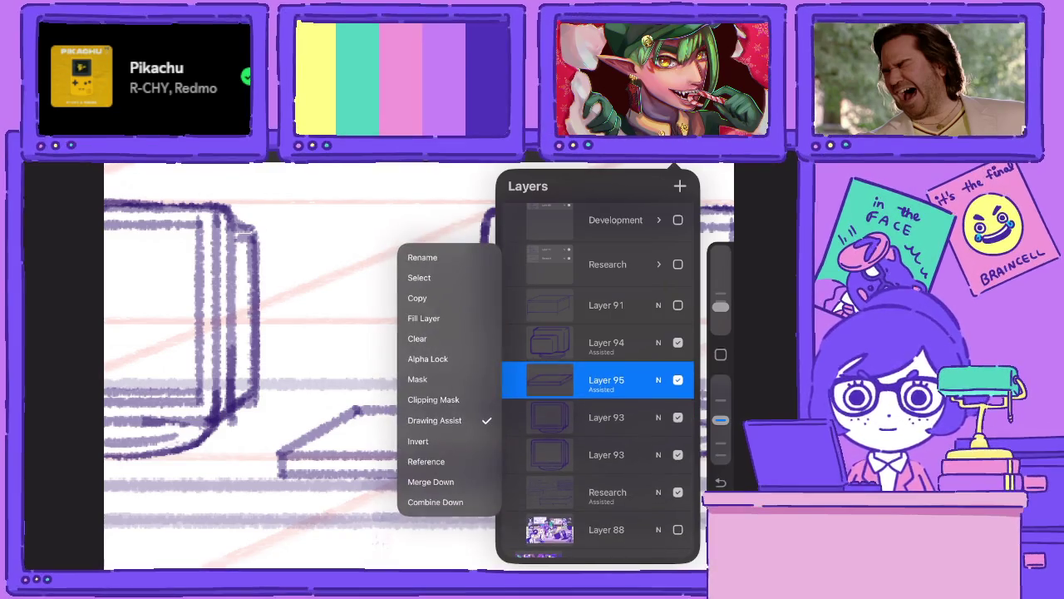
pyautogui.click(606, 379)
pyautogui.click(332, 332)
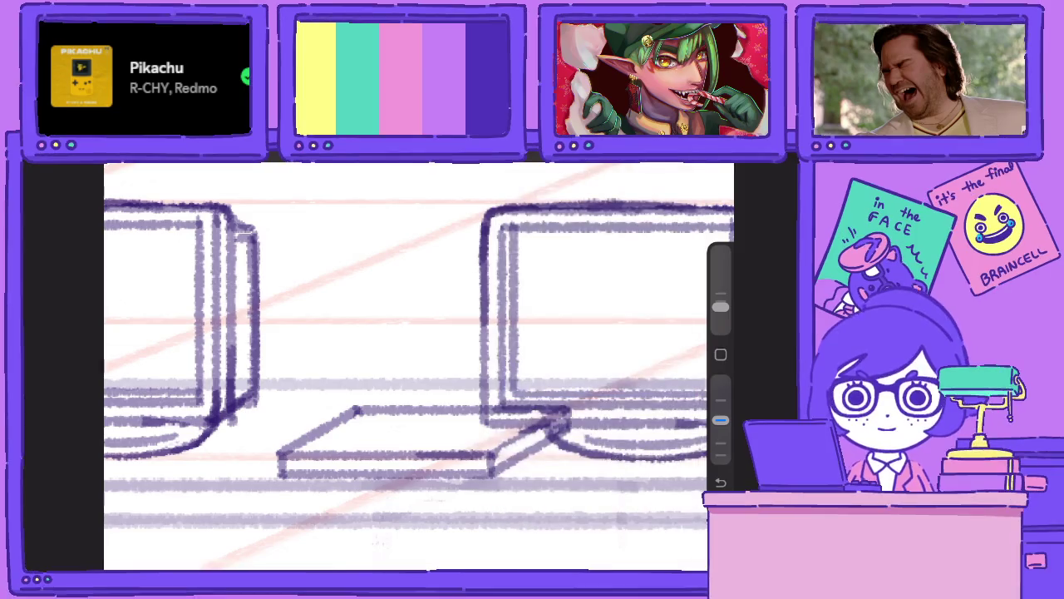
# Reshape the keyboard into perspective and ink its front, left and right edges.
pyautogui.moveTo(306, 440)
pyautogui.mouseDown()
pyautogui.moveTo(496, 441)
pyautogui.moveTo(428, 428)
pyautogui.moveTo(302, 429)
pyautogui.moveTo(296, 444)
pyautogui.mouseUp()
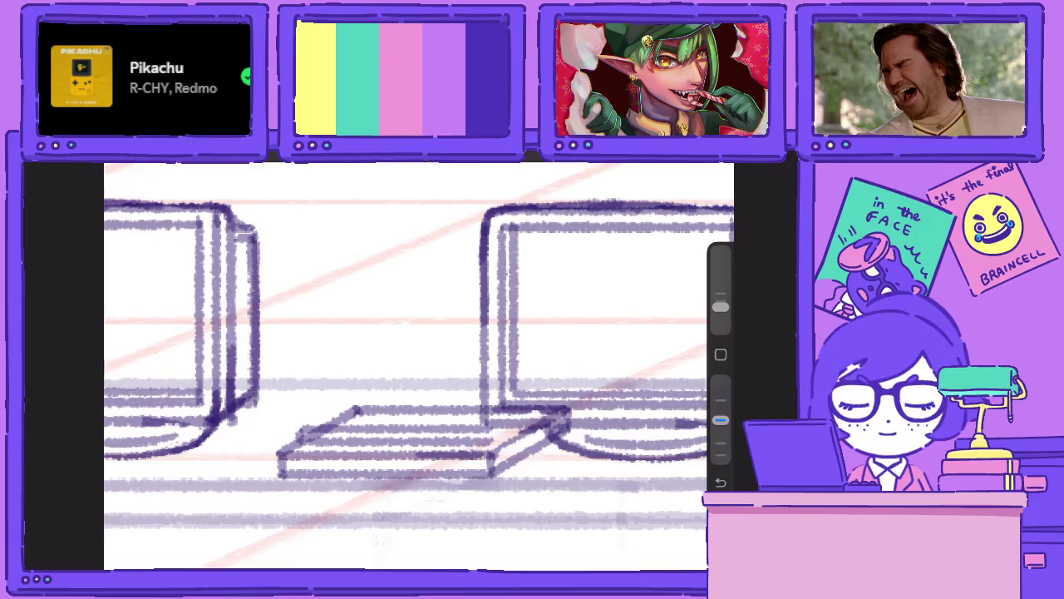
pyautogui.moveTo(509, 411)
pyautogui.mouseDown()
pyautogui.moveTo(509, 396)
pyautogui.moveTo(372, 394)
pyautogui.moveTo(550, 396)
pyautogui.moveTo(552, 407)
pyautogui.mouseUp()
pyautogui.hotkey('ctrl', 'z')
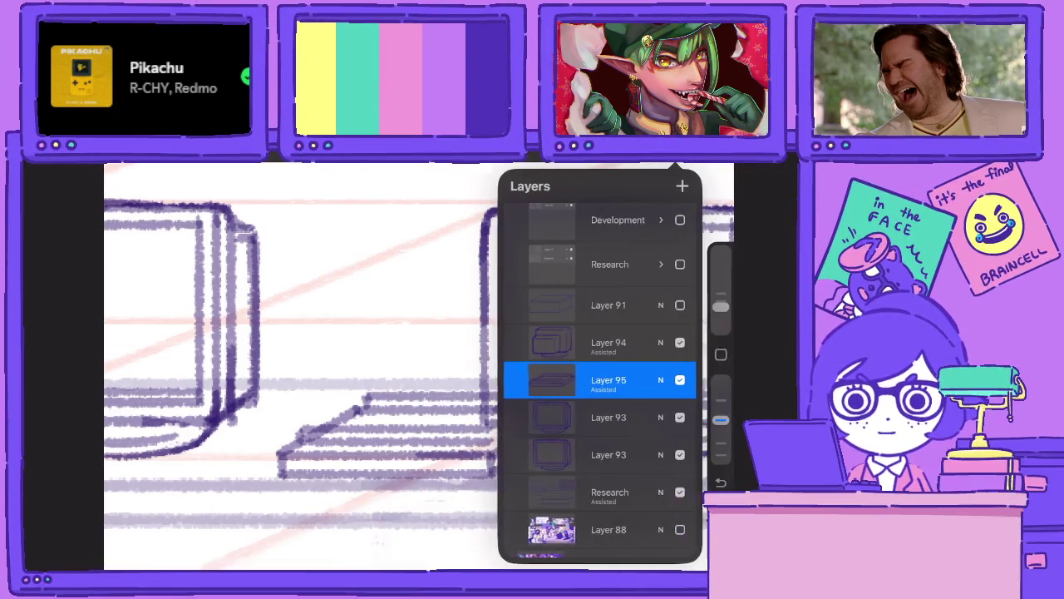
pyautogui.moveTo(349, 432)
pyautogui.mouseDown()
pyautogui.moveTo(333, 437)
pyautogui.moveTo(342, 443)
pyautogui.mouseUp()
pyautogui.click(607, 375)
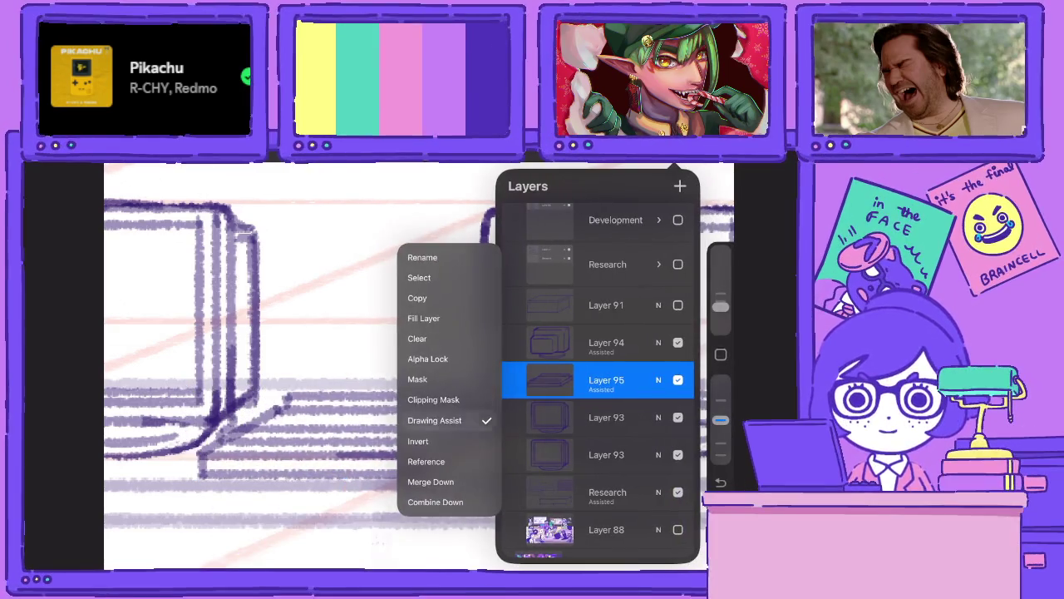
pyautogui.moveTo(222, 430); pyautogui.dragTo(288, 395)
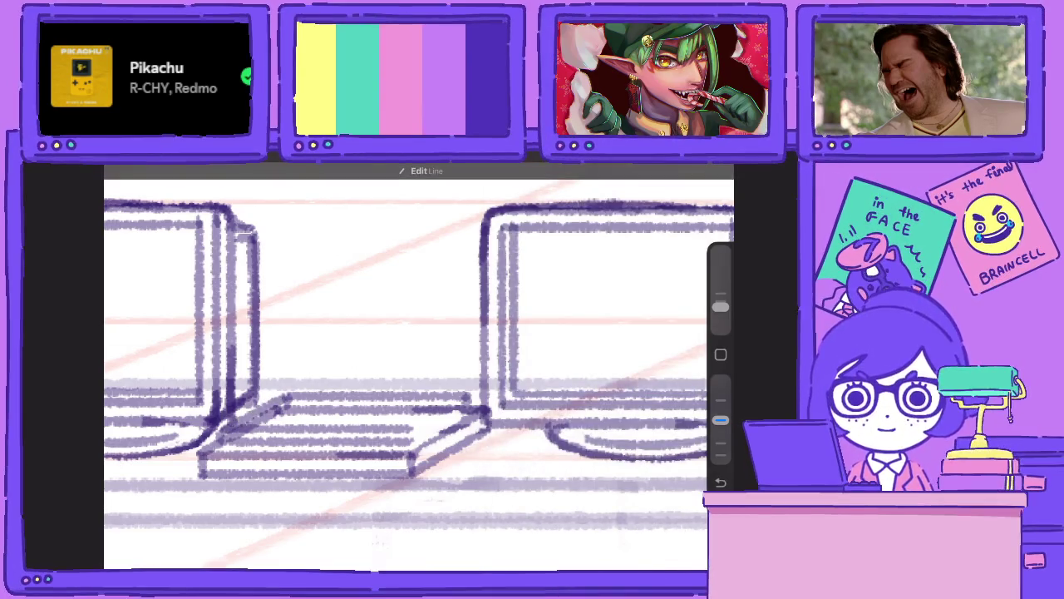
pyautogui.moveTo(407, 411); pyautogui.dragTo(470, 397)
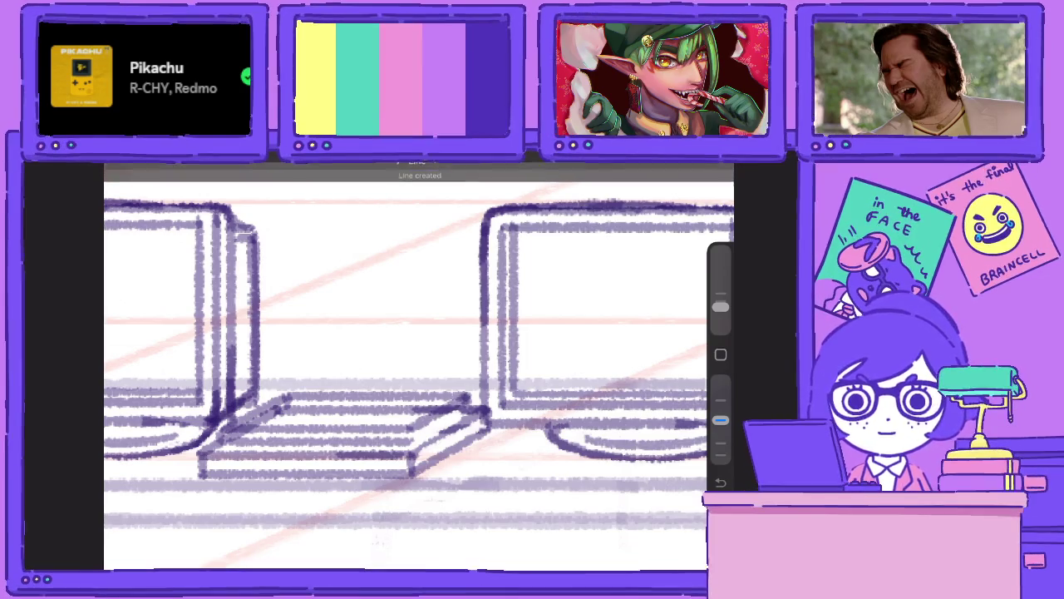
pyautogui.moveTo(411, 444); pyautogui.dragTo(463, 408)
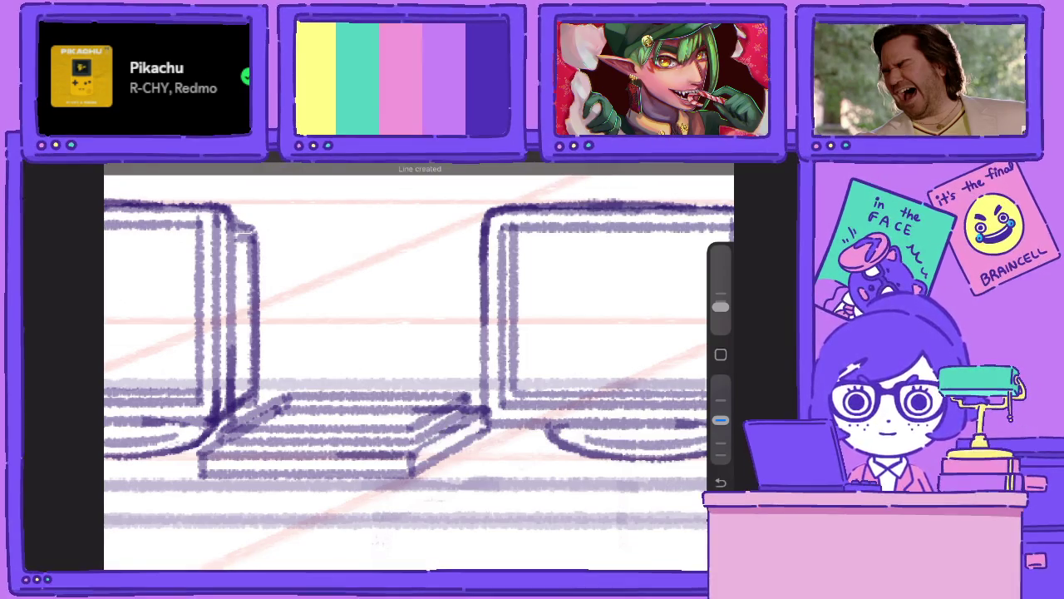
# Erase stray lines on the keyboard and make the brush smaller.
pyautogui.moveTo(720, 419); pyautogui.dragTo(720, 380)
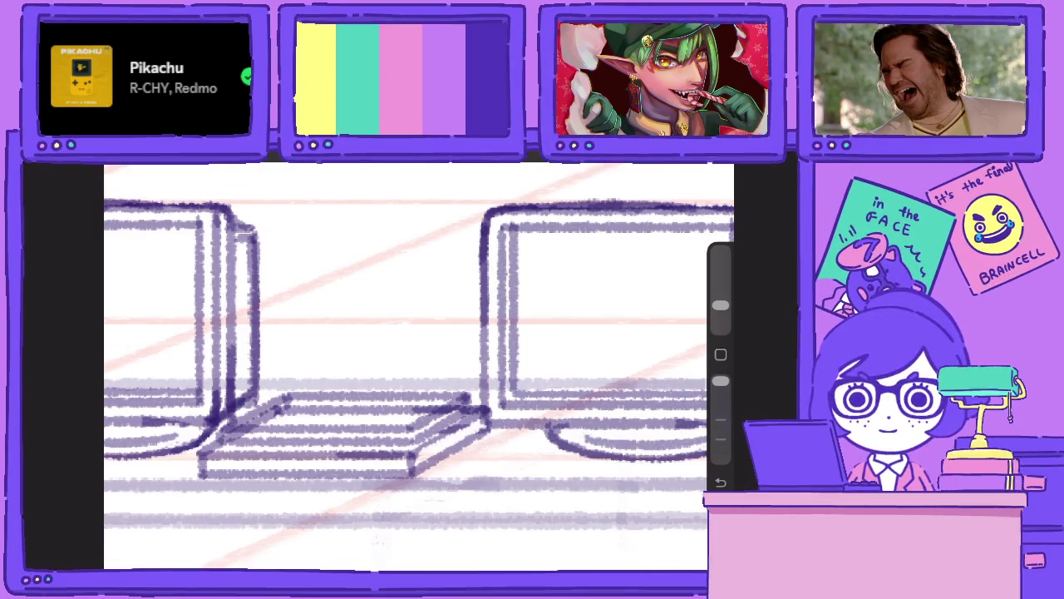
pyautogui.scroll(5, 416, 366)
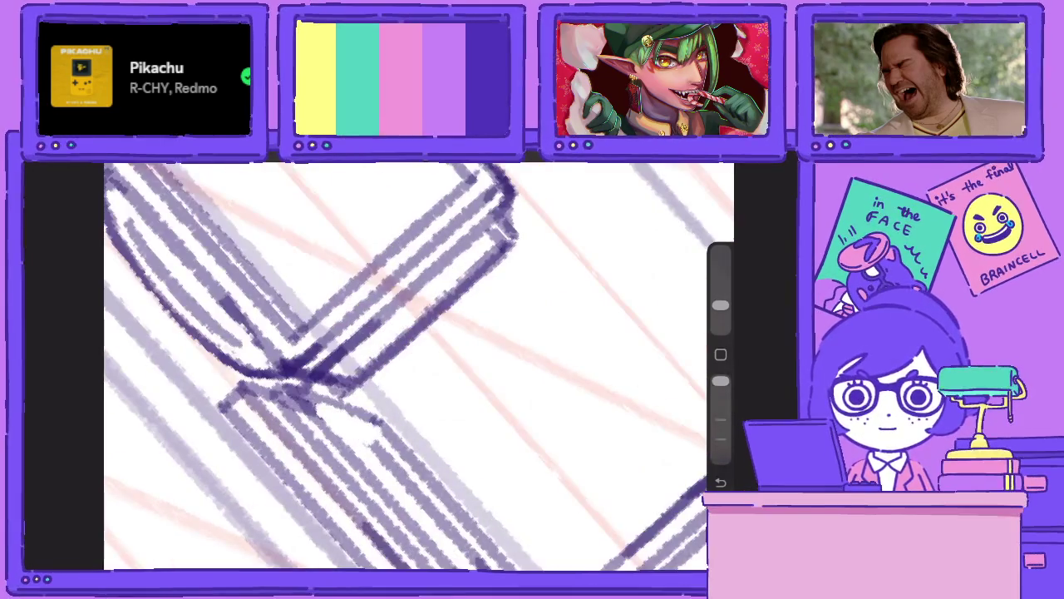
pyautogui.scroll(-5, 407, 366)
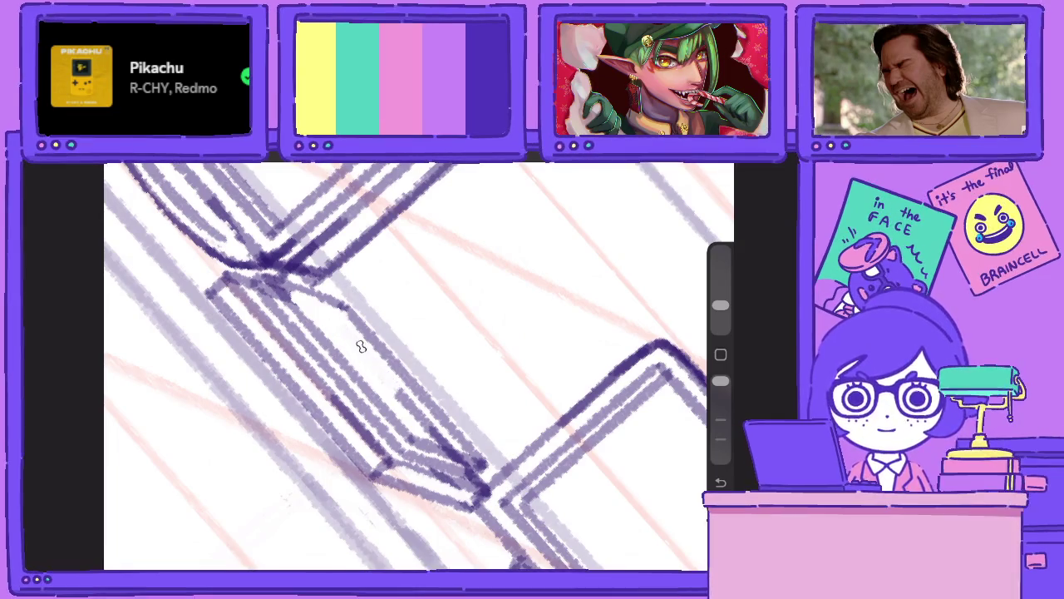
pyautogui.moveTo(360, 346); pyautogui.dragTo(428, 431)
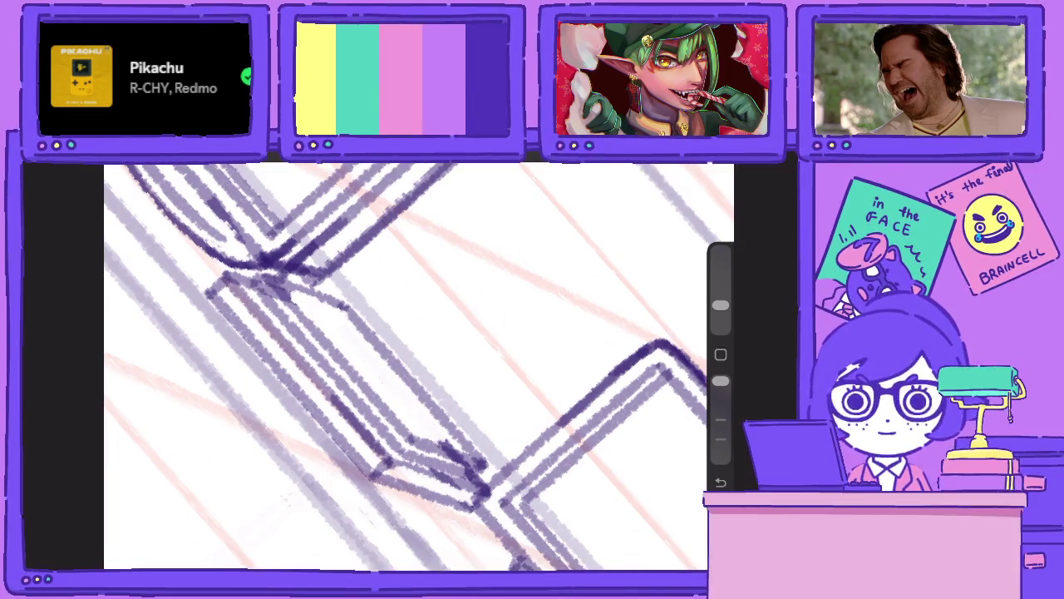
pyautogui.moveTo(720, 305); pyautogui.dragTo(720, 316)
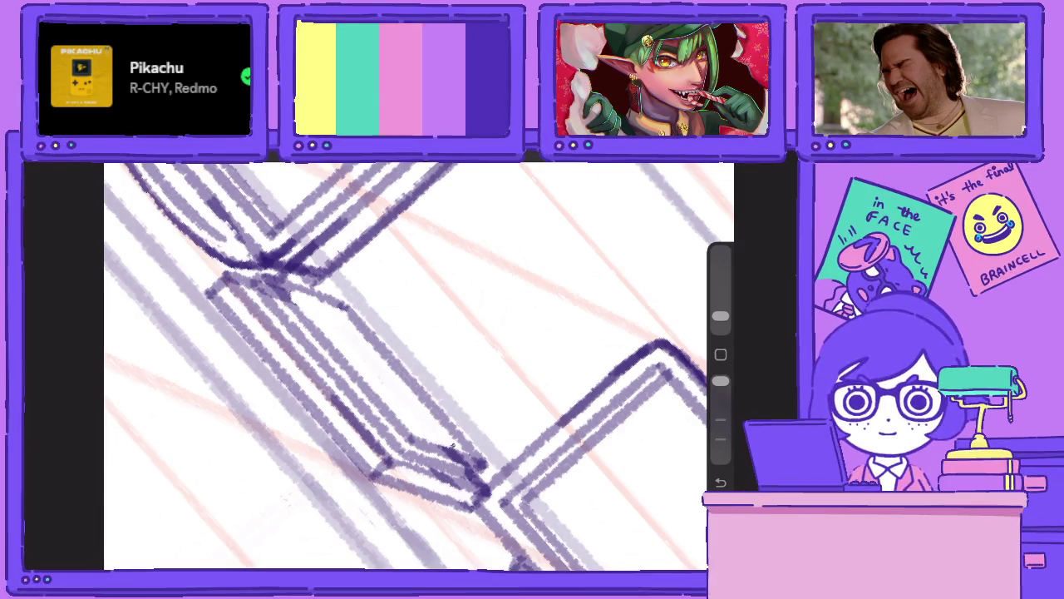
pyautogui.scroll(-5, 408, 365)
pyautogui.scroll(3, 407, 366)
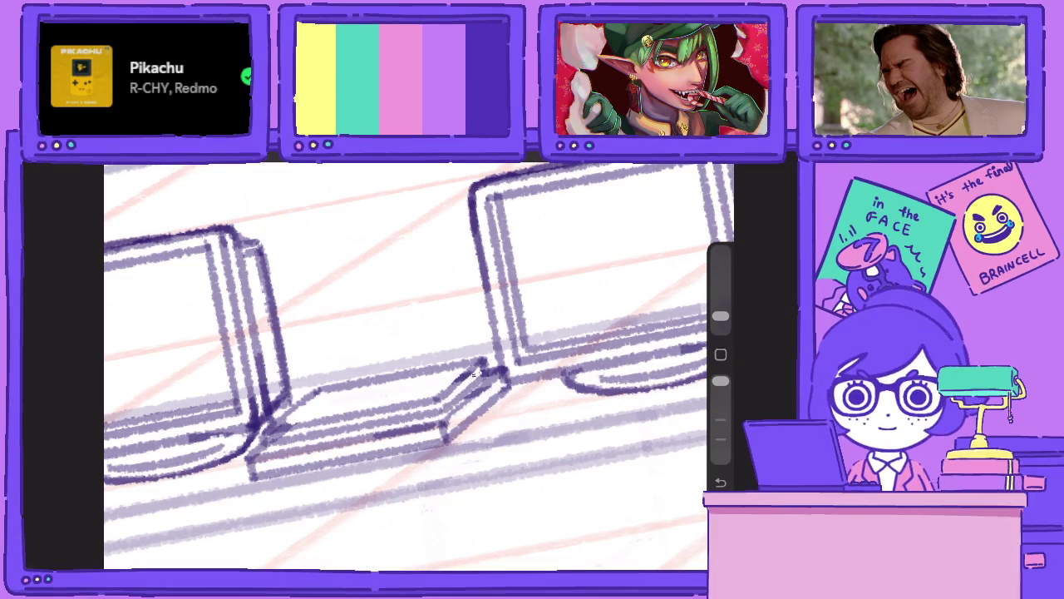
pyautogui.scroll(2, 407, 366)
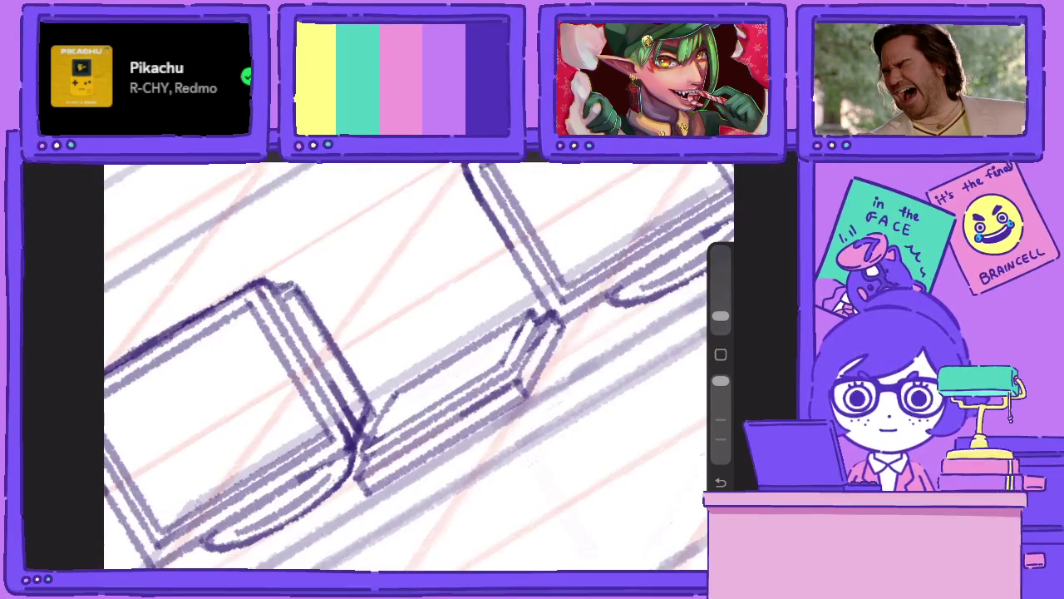
# Lower the brush opacity and draw several key divider lines across the keyboard.
pyautogui.moveTo(720, 380); pyautogui.dragTo(720, 420)
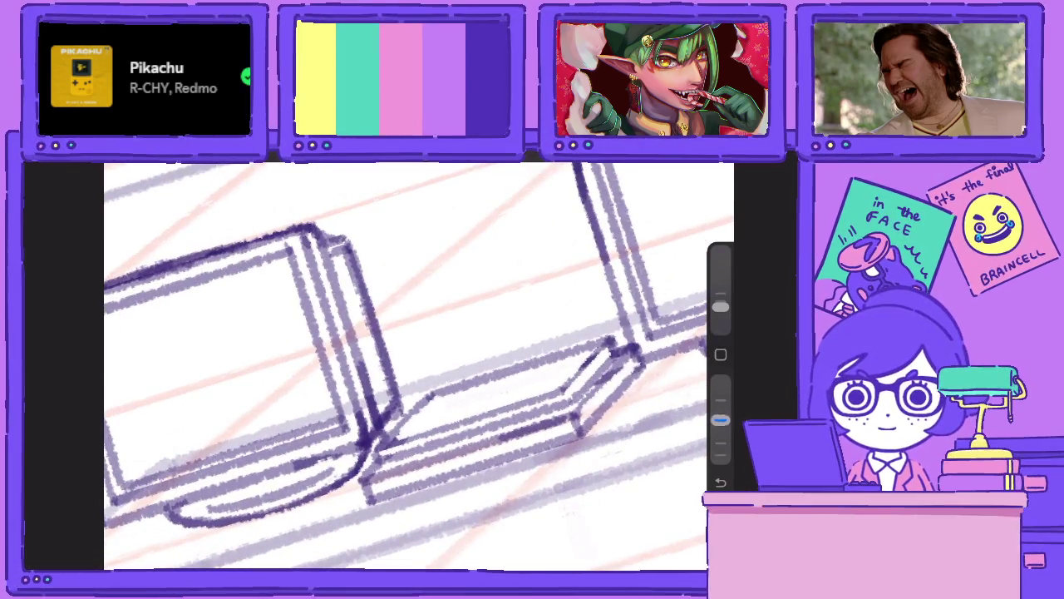
pyautogui.moveTo(413, 439); pyautogui.dragTo(457, 389)
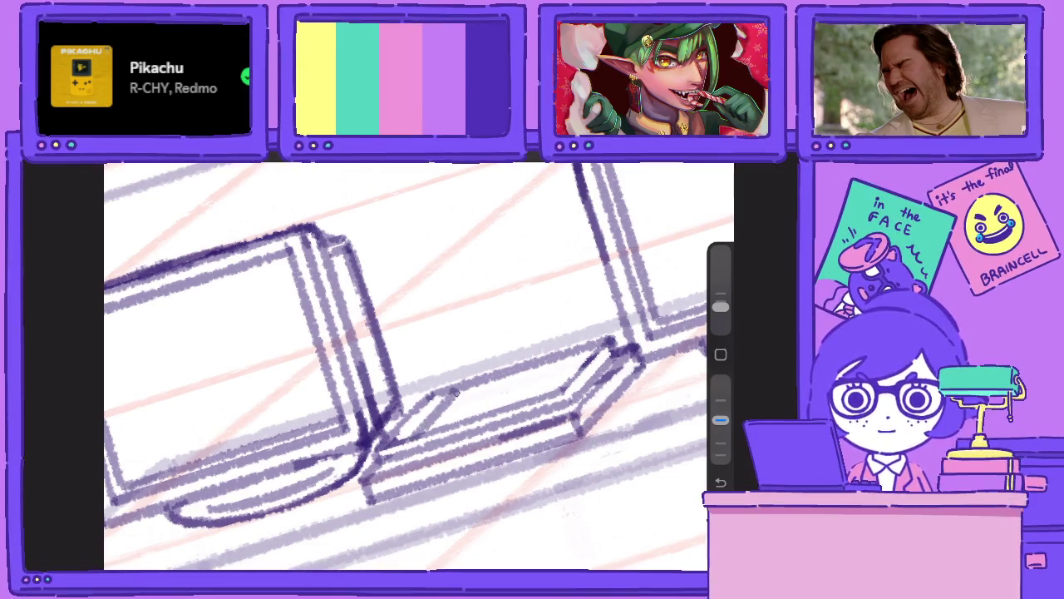
pyautogui.moveTo(415, 432); pyautogui.dragTo(451, 389)
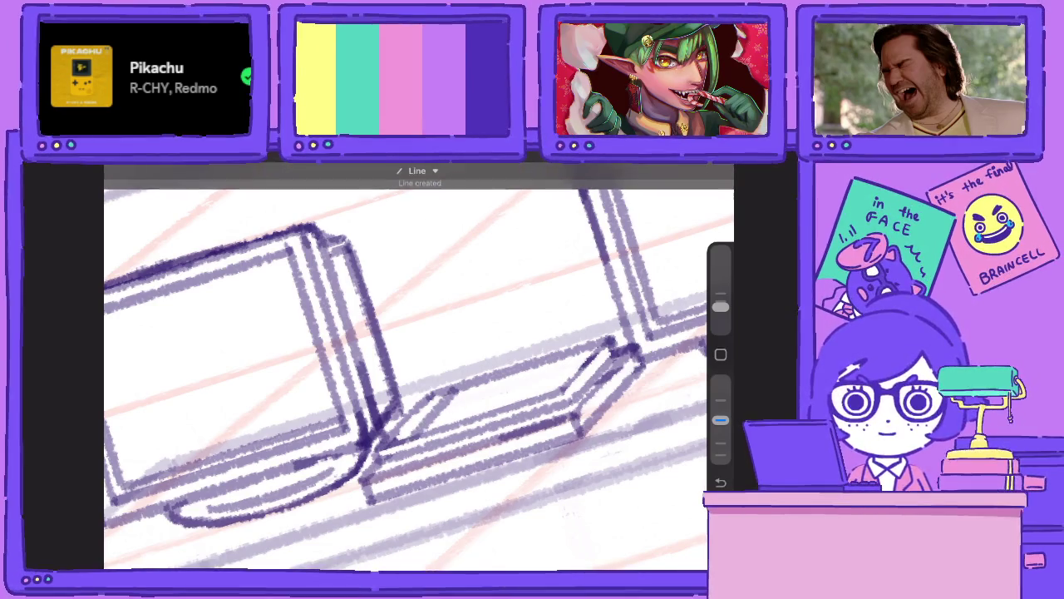
pyautogui.moveTo(449, 429); pyautogui.dragTo(490, 381)
pyautogui.moveTo(455, 421)
pyautogui.mouseDown()
pyautogui.moveTo(491, 379)
pyautogui.moveTo(532, 364)
pyautogui.mouseUp()
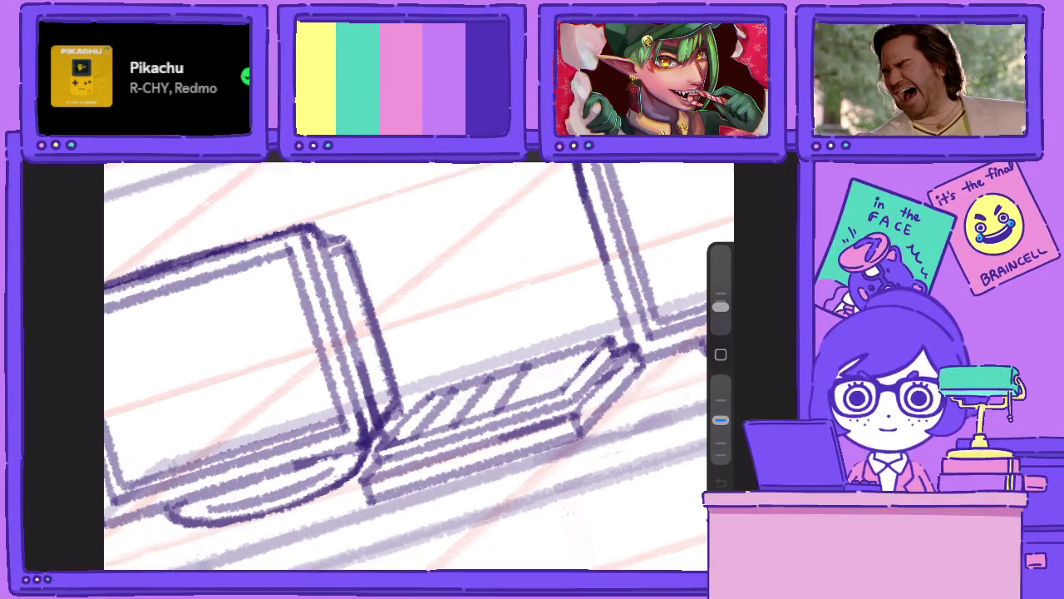
pyautogui.moveTo(532, 404); pyautogui.dragTo(573, 351)
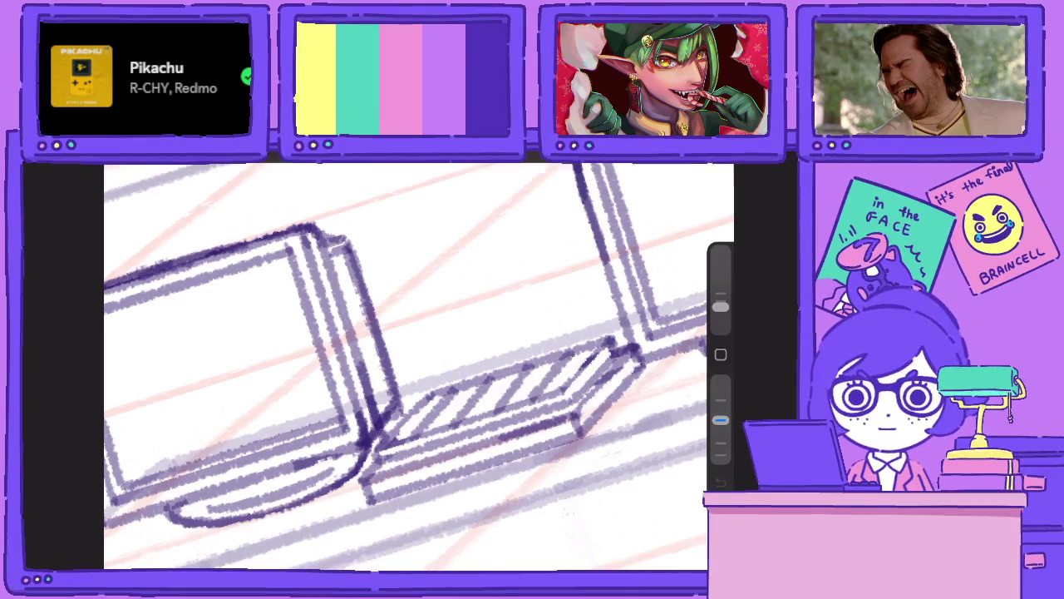
pyautogui.moveTo(539, 385); pyautogui.dragTo(574, 351)
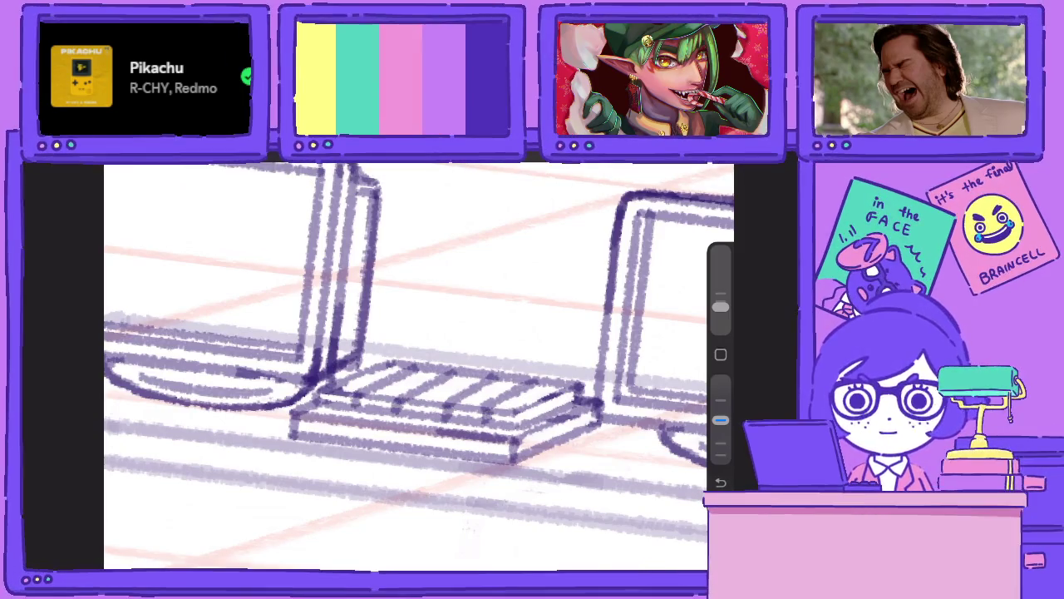
# Hatch the keyboard edge darker, snap a straight front edge, and return the canvas upright.
pyautogui.moveTo(416, 366); pyautogui.dragTo(433, 332)
pyautogui.moveTo(411, 279); pyautogui.dragTo(344, 417)
pyautogui.moveTo(353, 405); pyautogui.dragTo(330, 455)
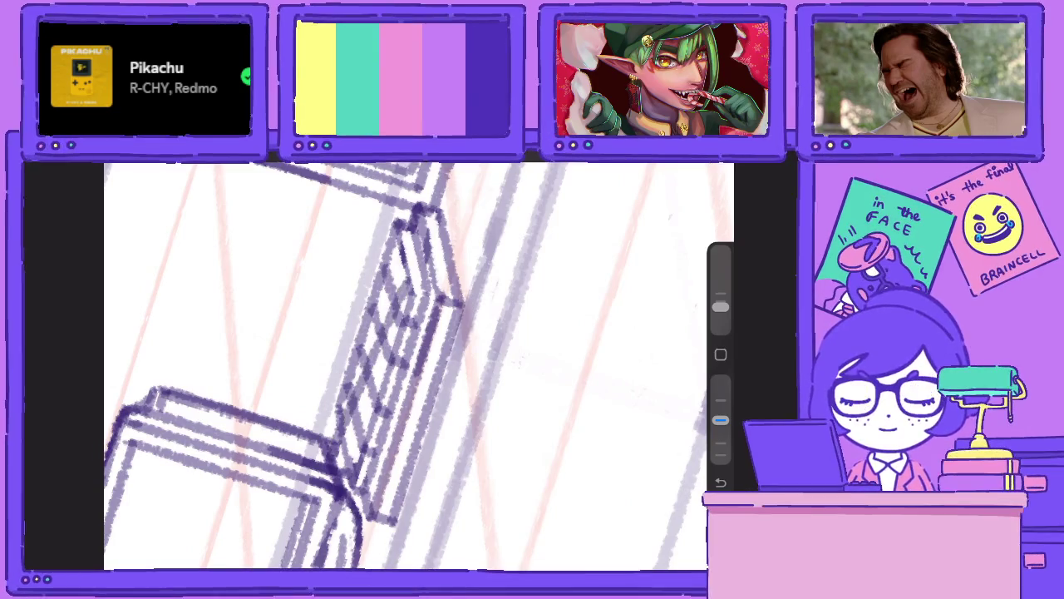
pyautogui.moveTo(369, 386); pyautogui.dragTo(331, 455)
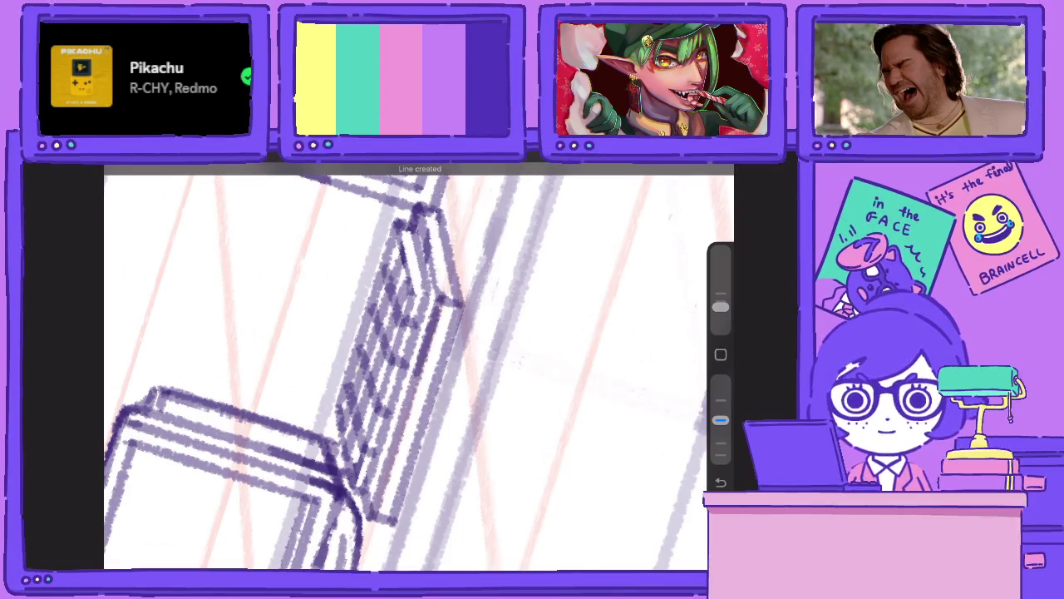
pyautogui.moveTo(416, 366); pyautogui.dragTo(432, 349)
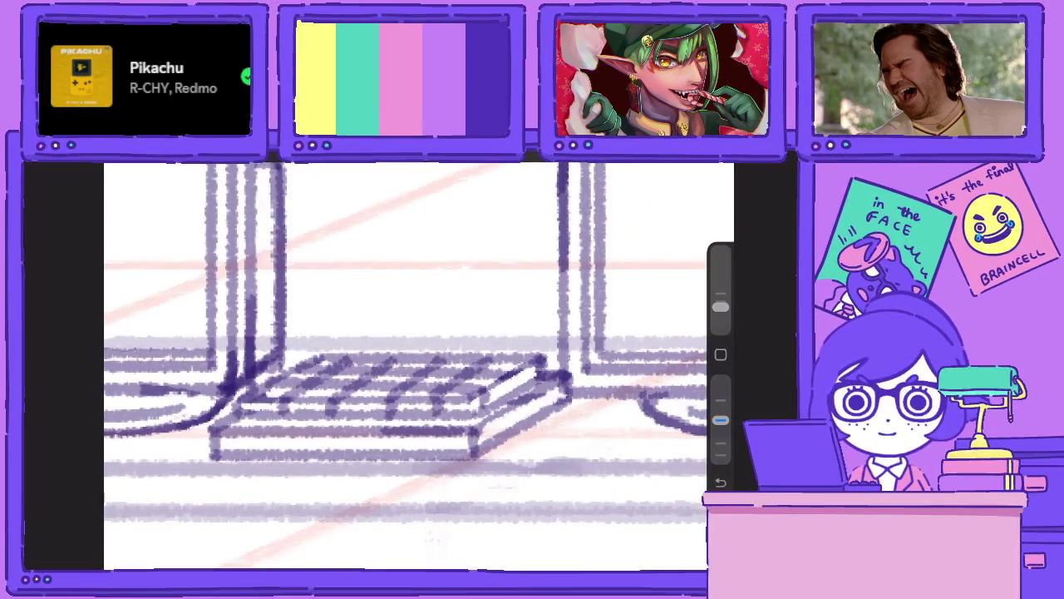
pyautogui.scroll(-5, 416, 358)
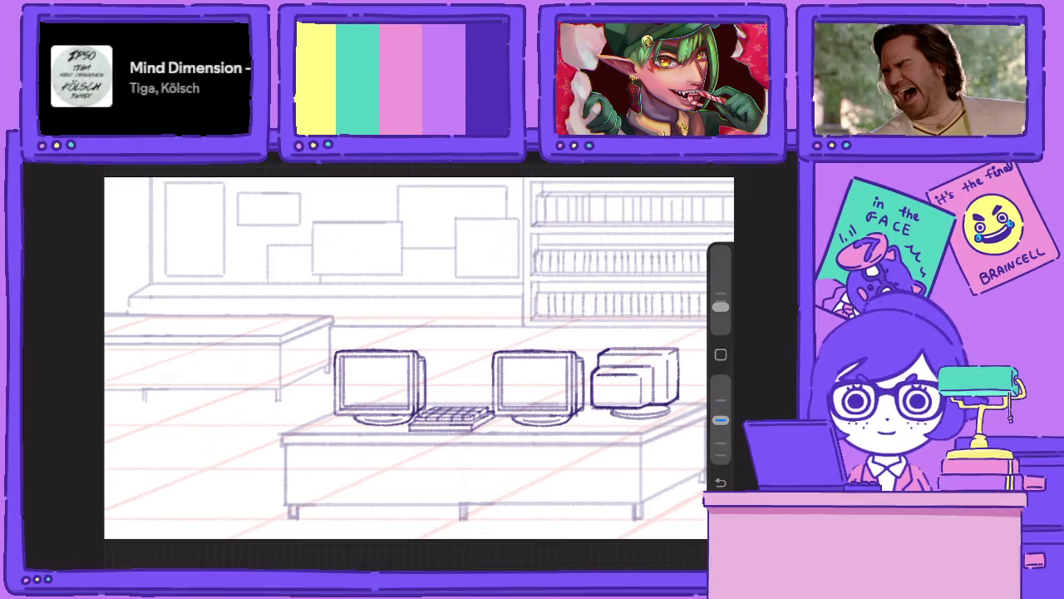
pyautogui.scroll(3, 518, 400)
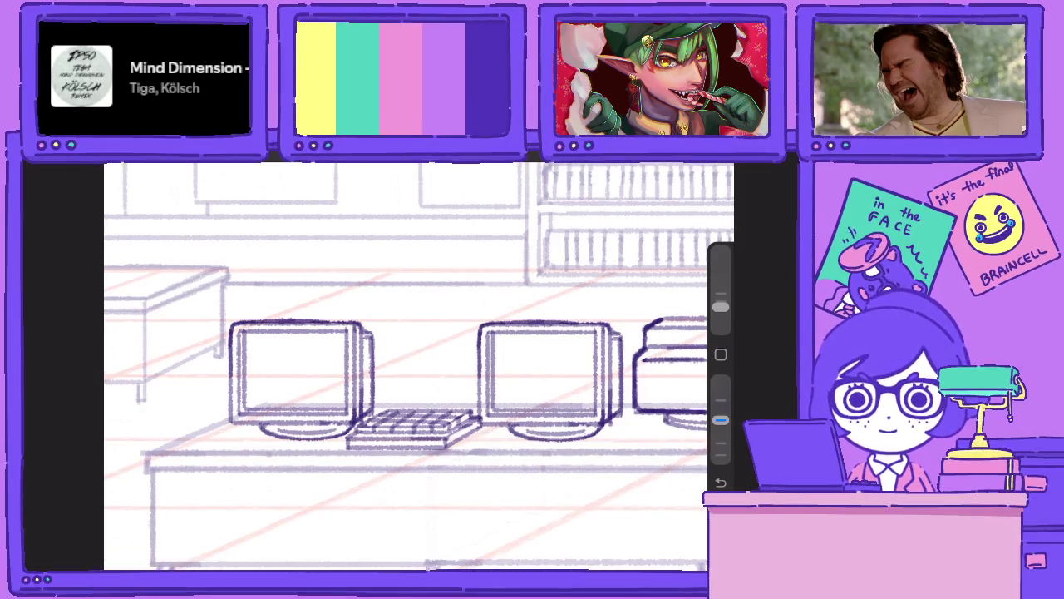
pyautogui.scroll(2, 511, 375)
pyautogui.scroll(2, 511, 374)
pyautogui.hscroll(-2, 416, 366)
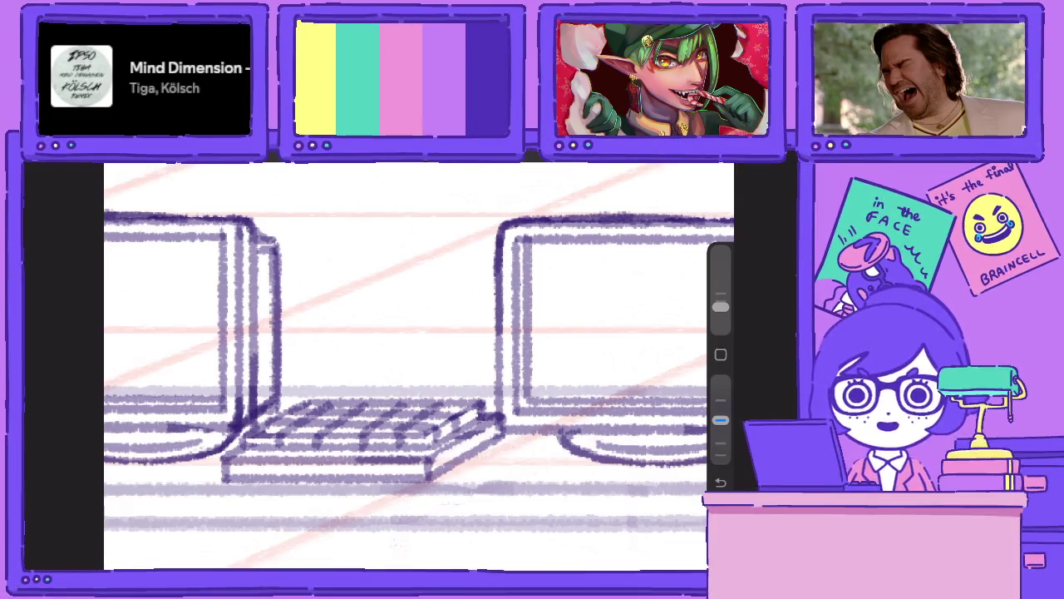
pyautogui.scroll(5, 419, 366)
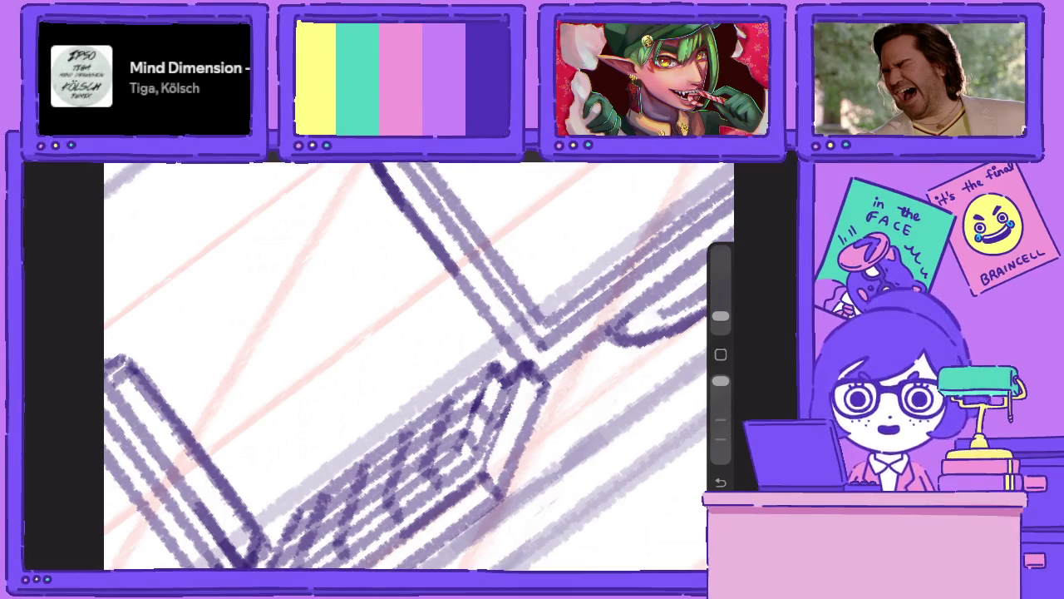
pyautogui.scroll(-5, 419, 357)
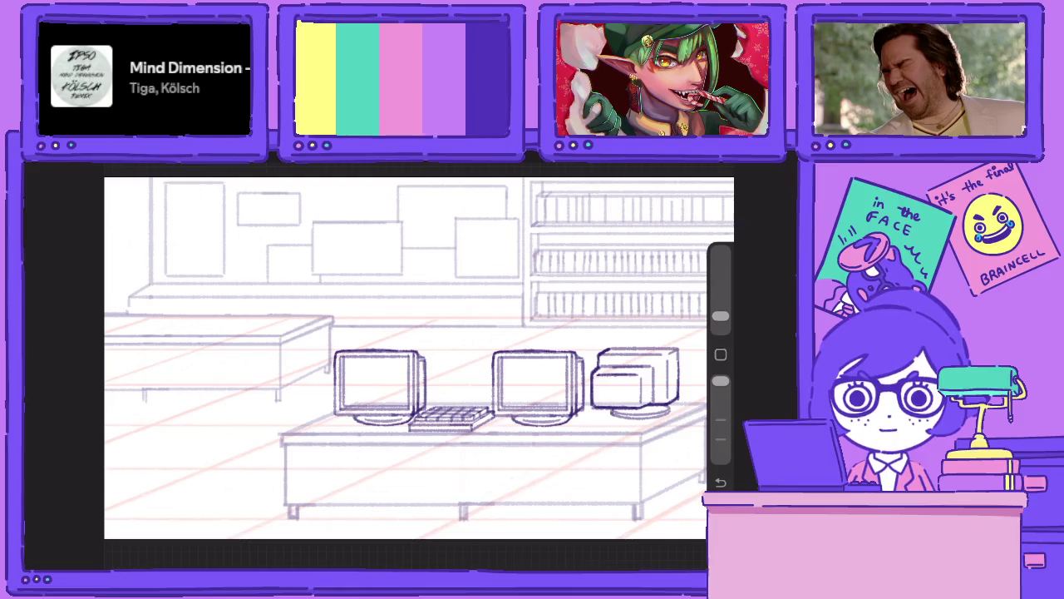
# Zoom in and erase the rough strokes along the keyboard's right edge.
pyautogui.scroll(5, 449, 416)
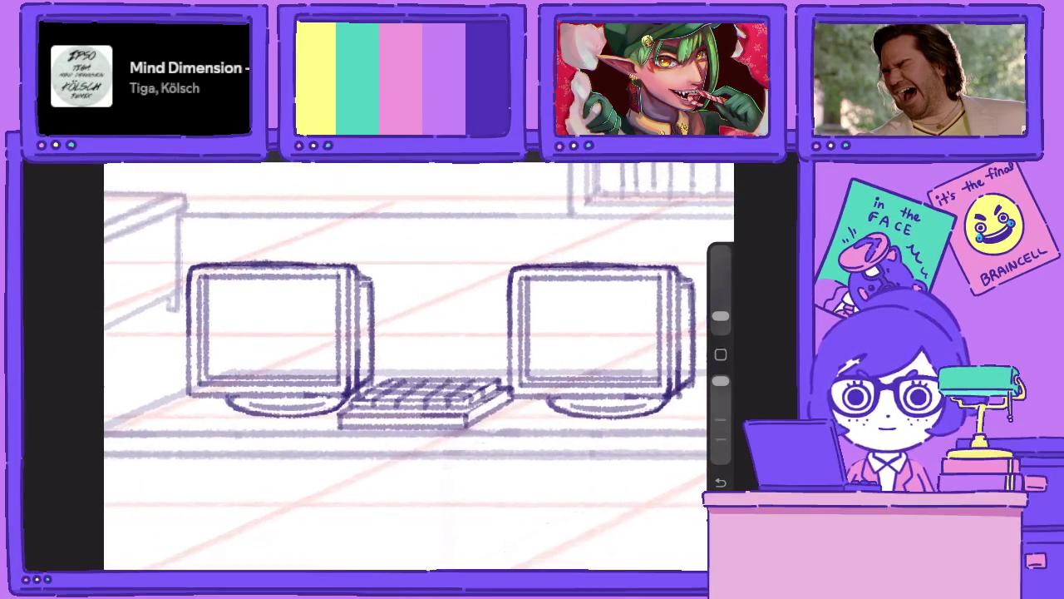
pyautogui.scroll(5, 449, 416)
pyautogui.moveTo(540, 428)
pyautogui.mouseDown()
pyautogui.moveTo(477, 464)
pyautogui.moveTo(532, 429)
pyautogui.mouseUp()
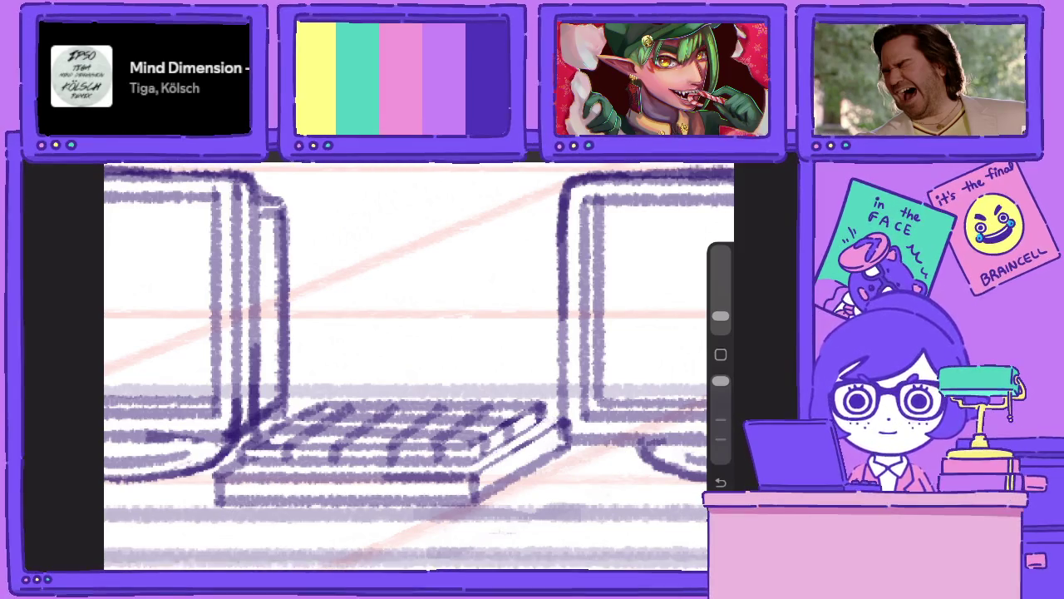
# With lower brush opacity, redraw the keyboard's right corner and monitor-side edge in dark lines.
pyautogui.moveTo(720, 380); pyautogui.dragTo(719, 420)
pyautogui.scroll(5, 416, 366)
pyautogui.moveTo(503, 448); pyautogui.dragTo(481, 472)
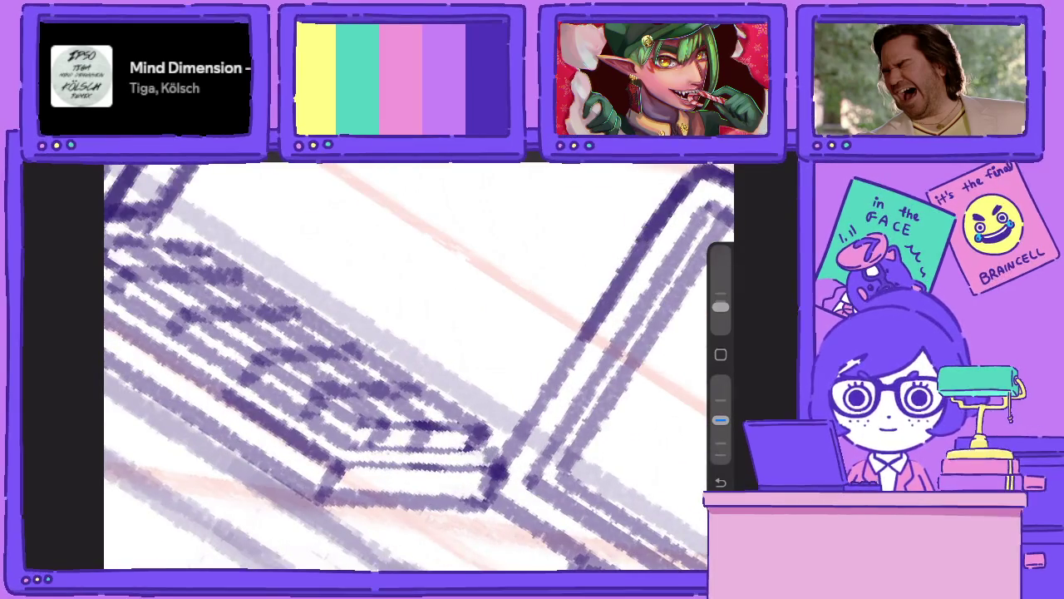
pyautogui.moveTo(486, 432); pyautogui.dragTo(467, 459)
pyautogui.scroll(-2, 415, 366)
pyautogui.scroll(2, 415, 366)
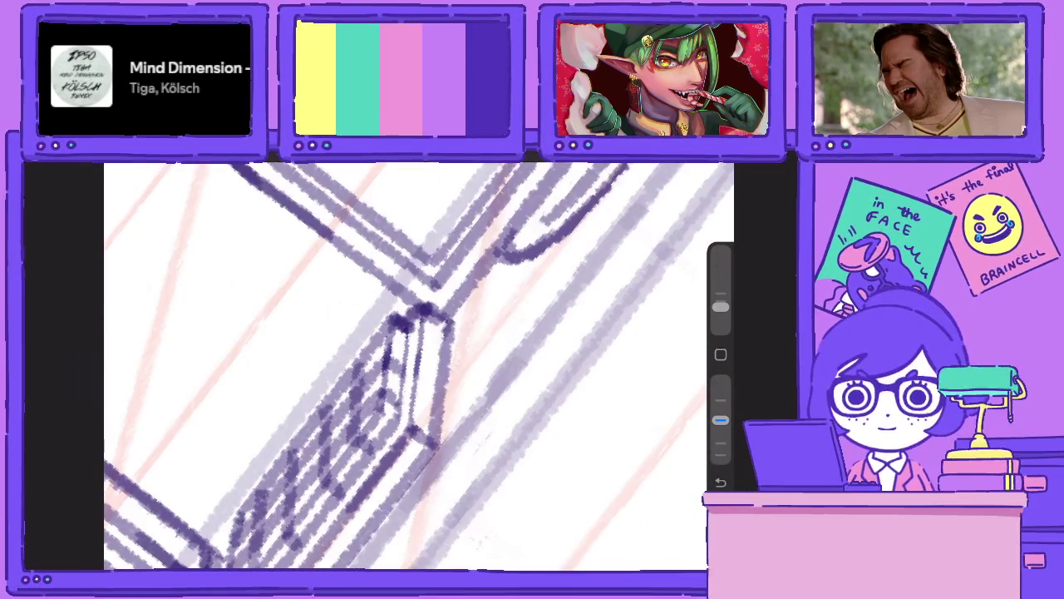
pyautogui.moveTo(408, 324); pyautogui.dragTo(394, 425)
pyautogui.scroll(-5, 415, 366)
pyautogui.scroll(-3, 416, 365)
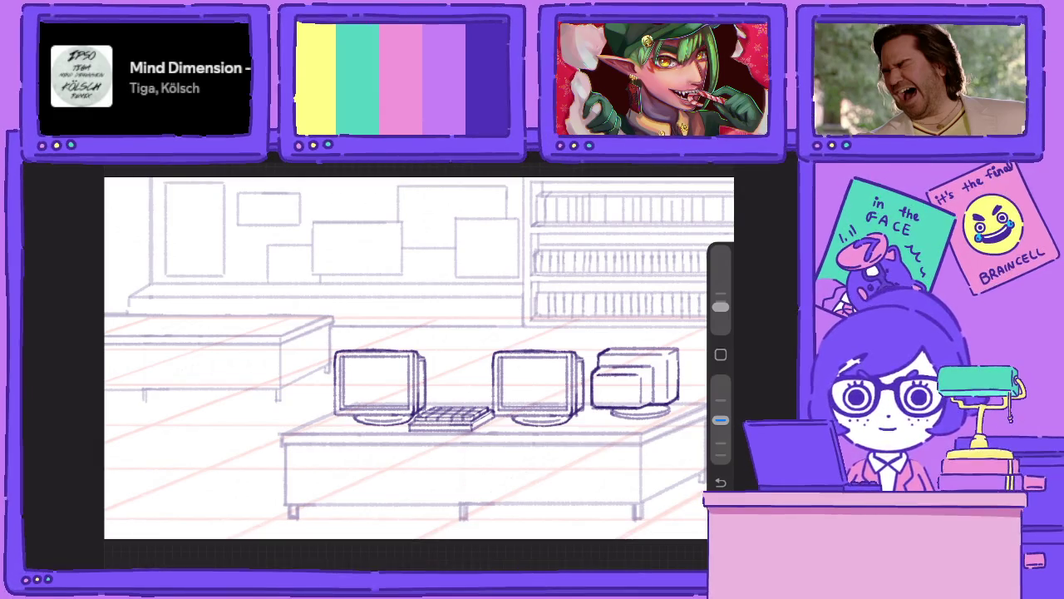
# Make monitor Layer 93 a Reference layer and merge it down with the copy below.
pyautogui.scroll(2, 378, 386)
pyautogui.scroll(5, 378, 387)
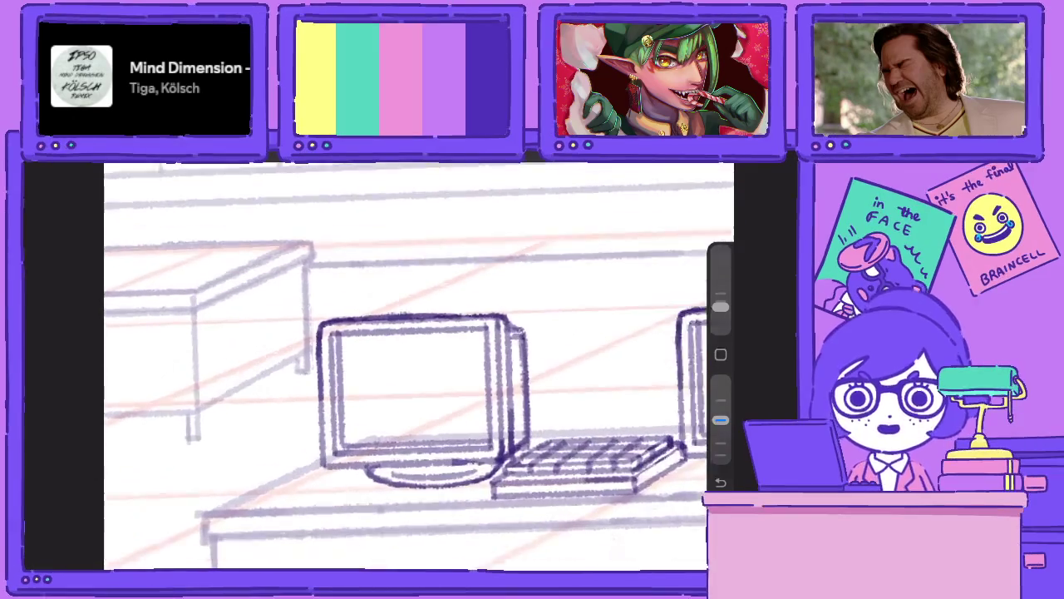
pyautogui.scroll(3, 379, 387)
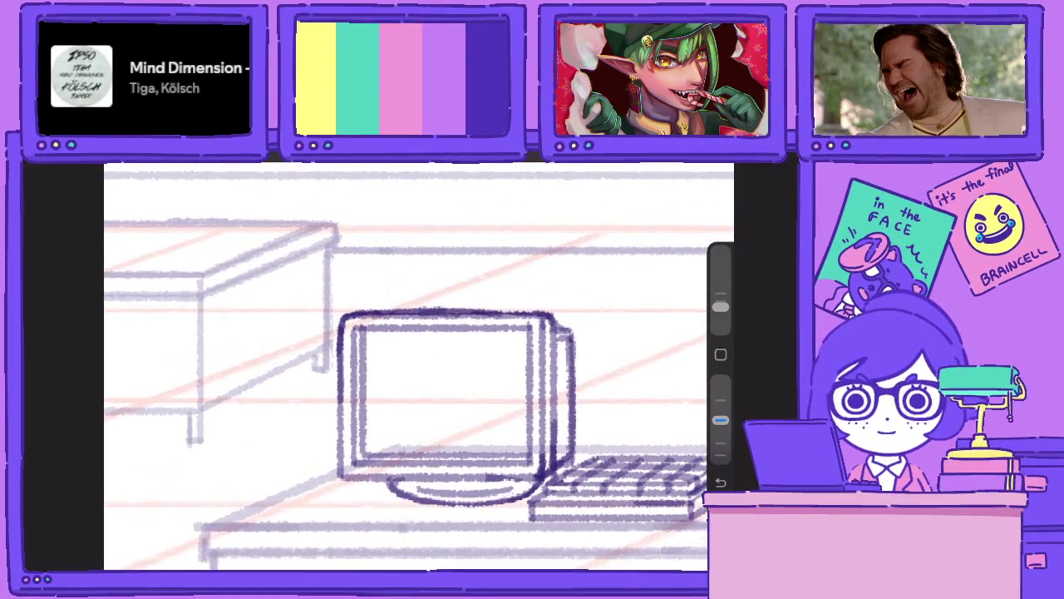
pyautogui.click(680, 164)
pyautogui.click(606, 417)
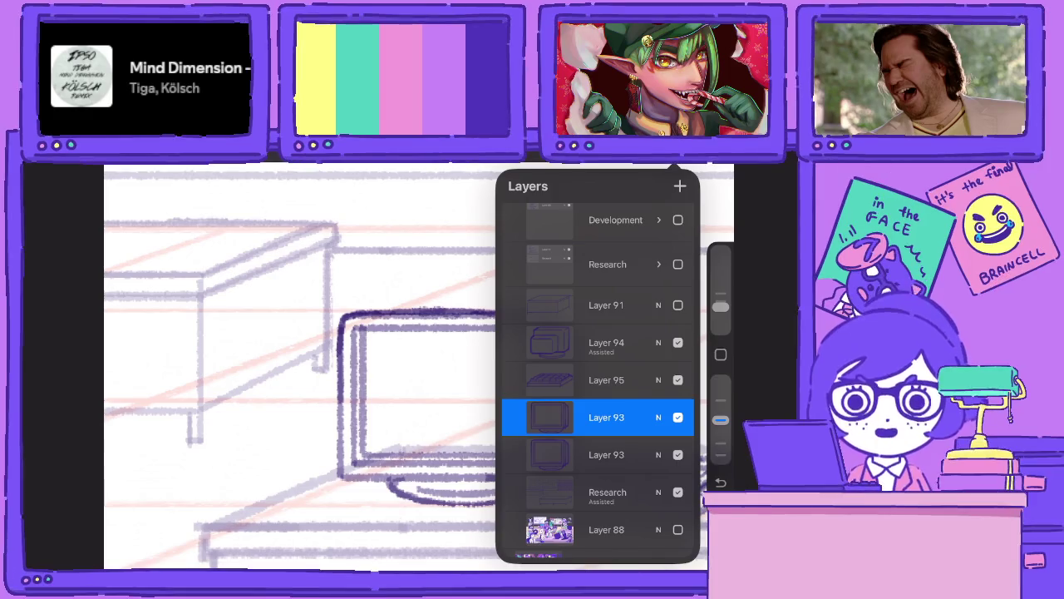
pyautogui.click(606, 416)
pyautogui.click(432, 499)
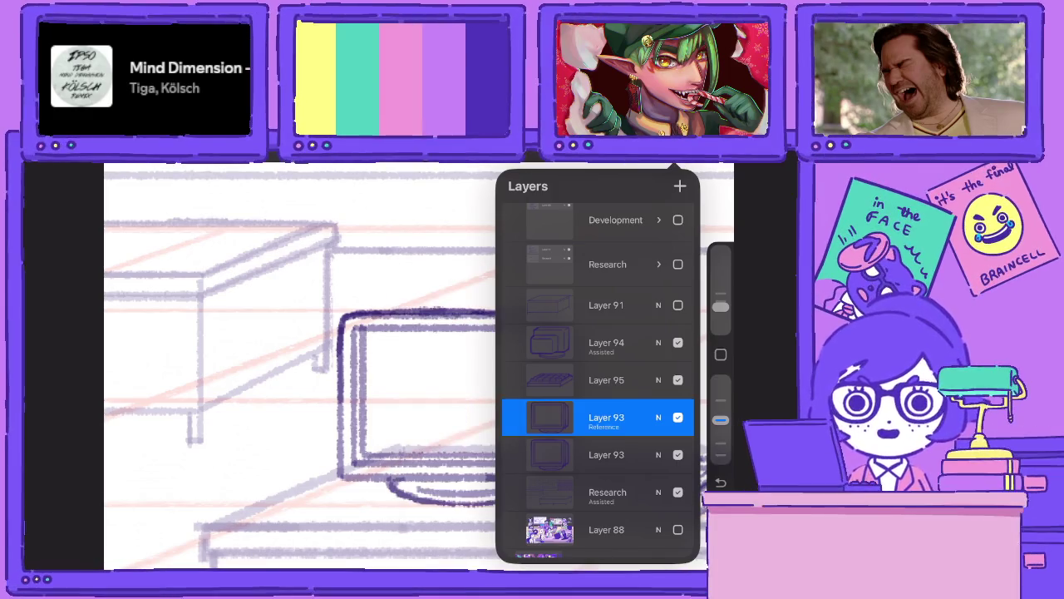
pyautogui.click(606, 416)
pyautogui.click(433, 518)
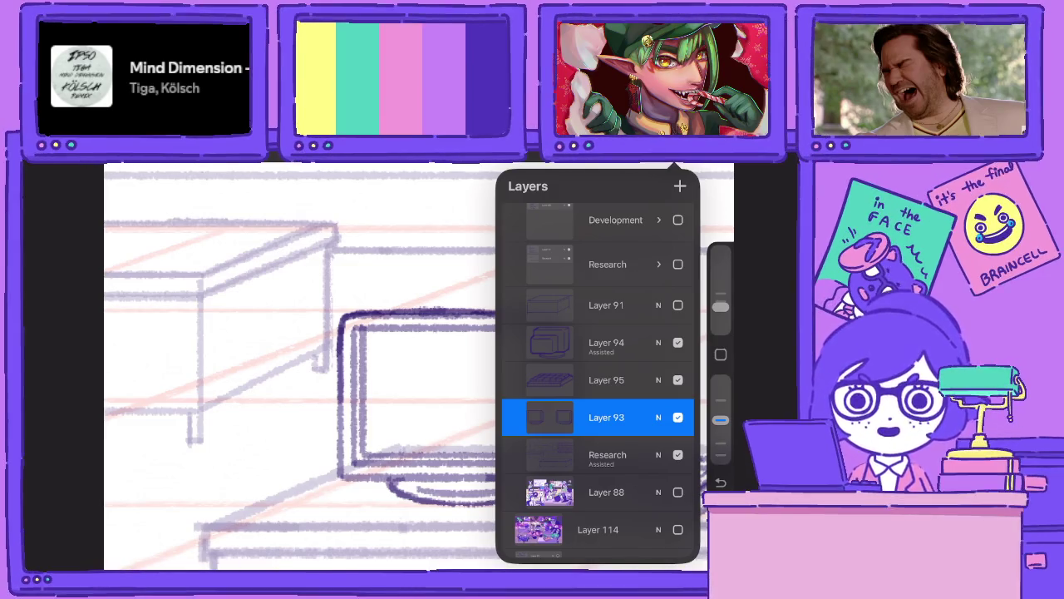
# Move keyboard Layer 95 above Layer 94, then merge Layer 94 down into Layer 93.
pyautogui.click(606, 379)
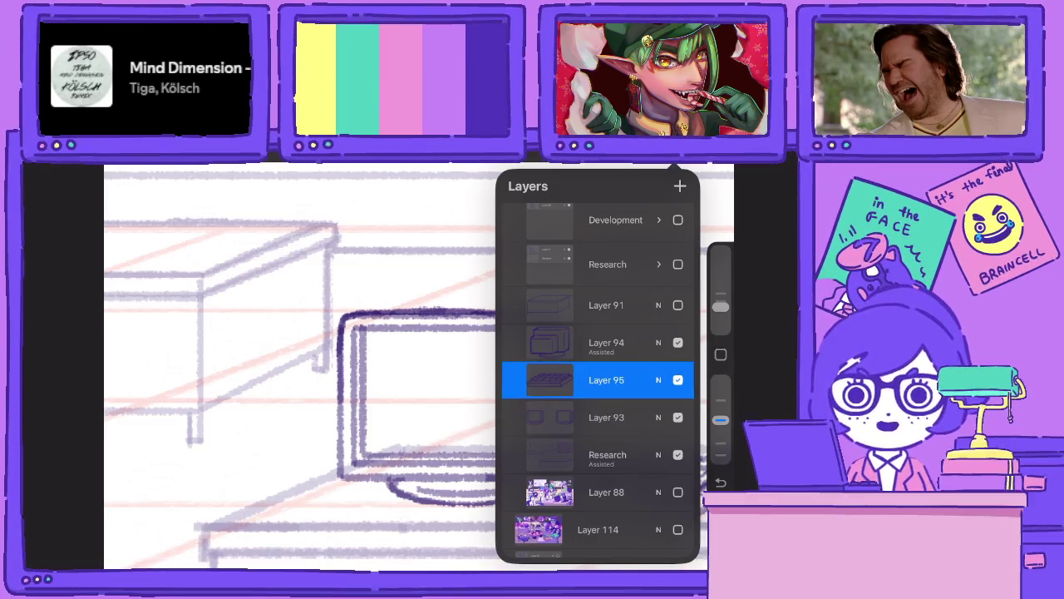
pyautogui.moveTo(606, 379); pyautogui.dragTo(606, 341)
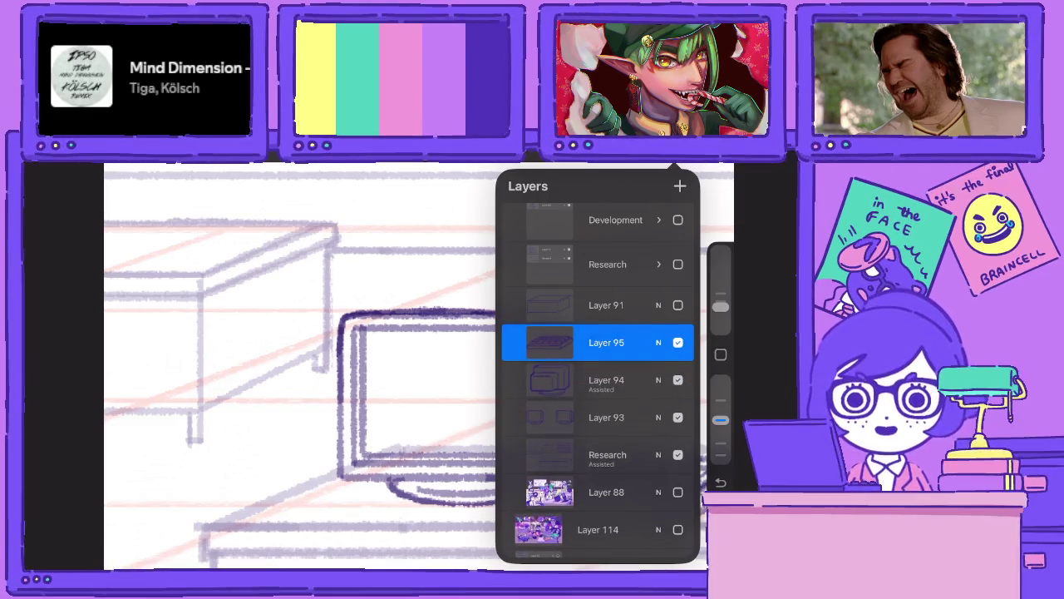
pyautogui.click(606, 379)
pyautogui.click(549, 379)
pyautogui.click(424, 499)
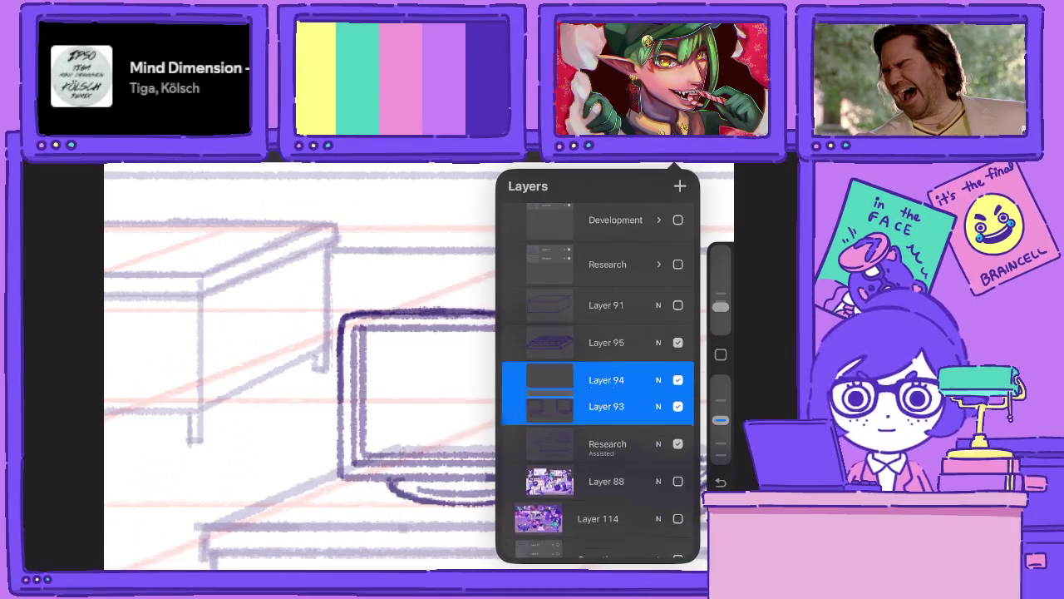
pyautogui.scroll(-3, 407, 358)
# Duplicate keyboard Layer 95 and move the copy in front of the right monitor.
pyautogui.scroll(-2, 408, 357)
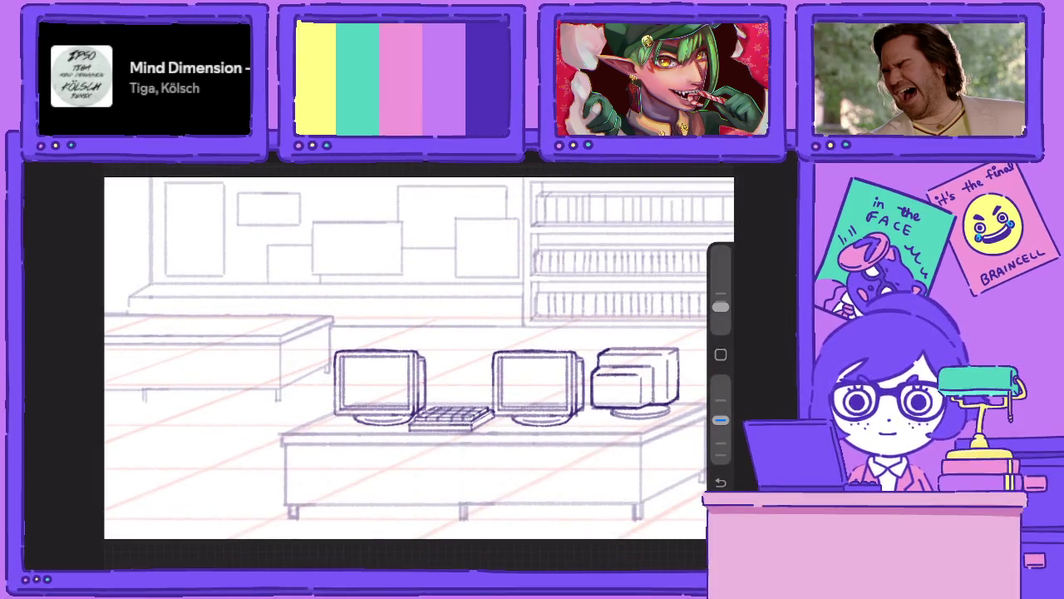
pyautogui.press('l')
pyautogui.moveTo(632, 342); pyautogui.dragTo(566, 342)
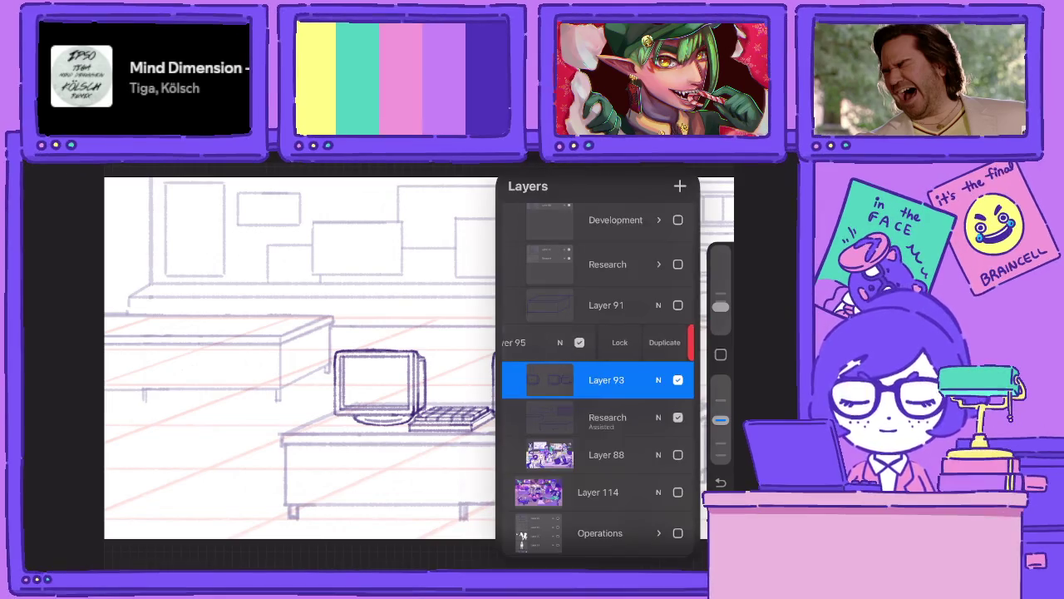
pyautogui.click(649, 342)
pyautogui.press('v')
pyautogui.moveTo(580, 398); pyautogui.dragTo(616, 416)
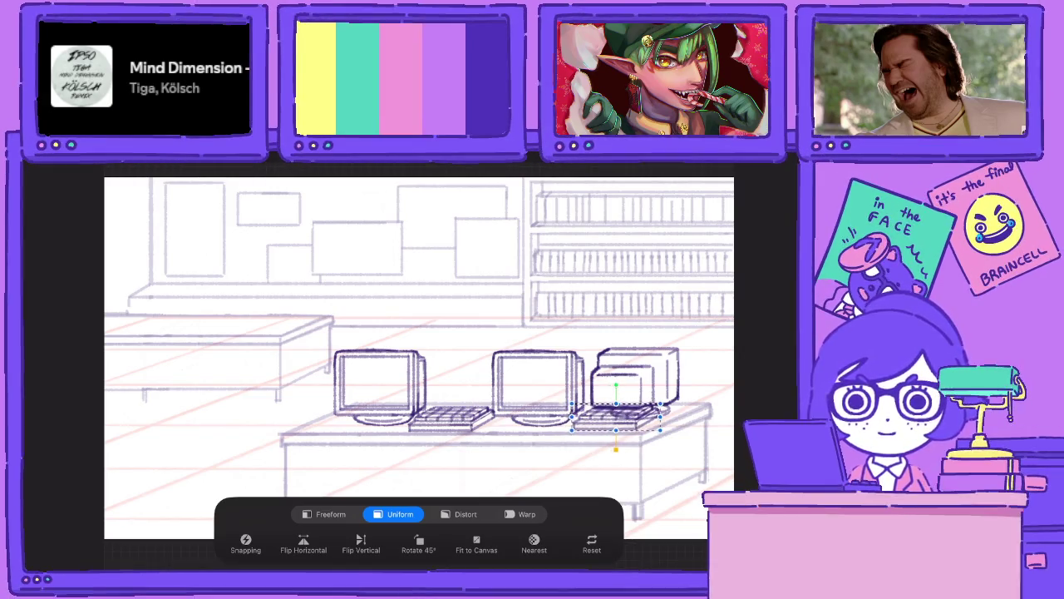
# On Layer 93, lasso the right monitor and nudge it up and right.
pyautogui.press('l')
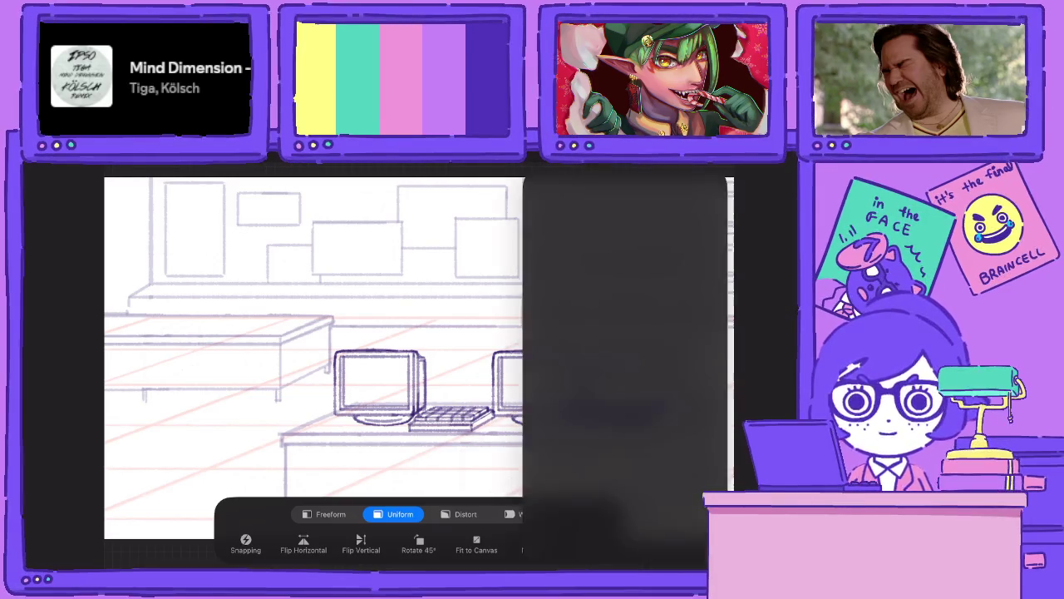
pyautogui.press('v')
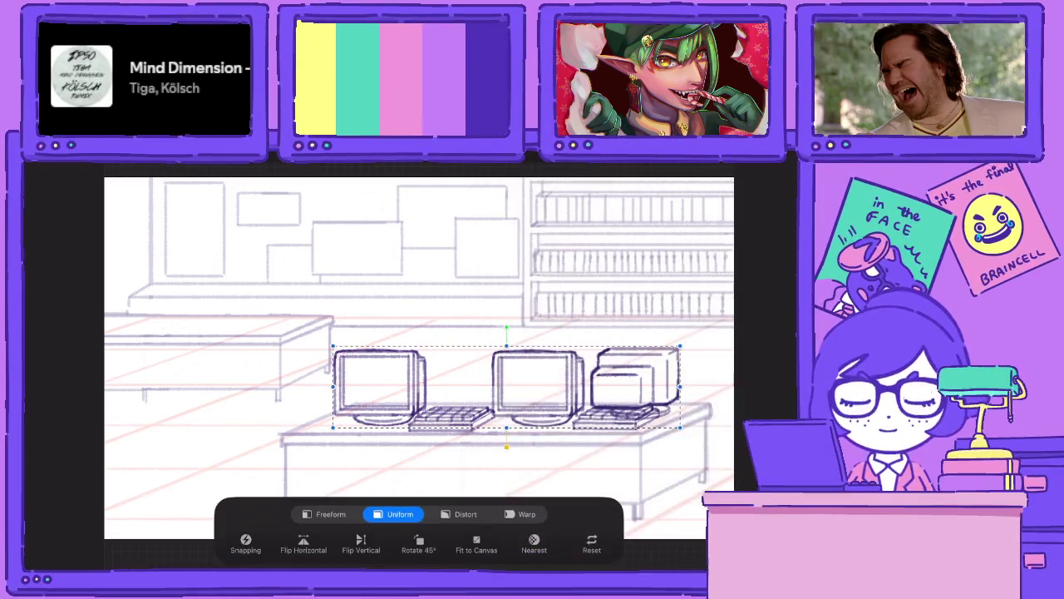
pyautogui.press('s')
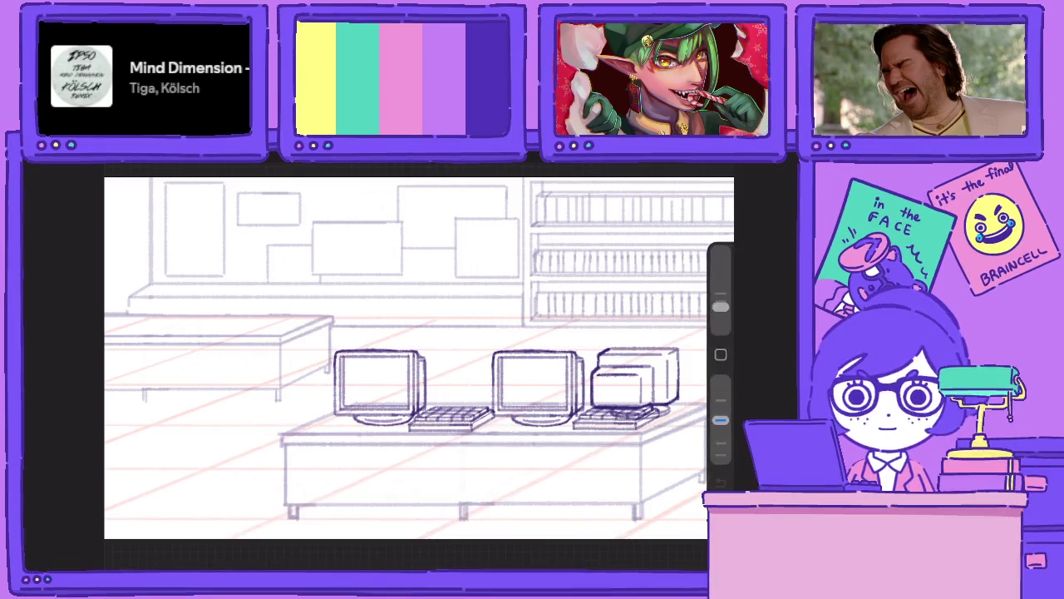
pyautogui.moveTo(601, 308)
pyautogui.mouseDown()
pyautogui.moveTo(587, 374)
pyautogui.moveTo(677, 328)
pyautogui.mouseUp()
pyautogui.press('v')
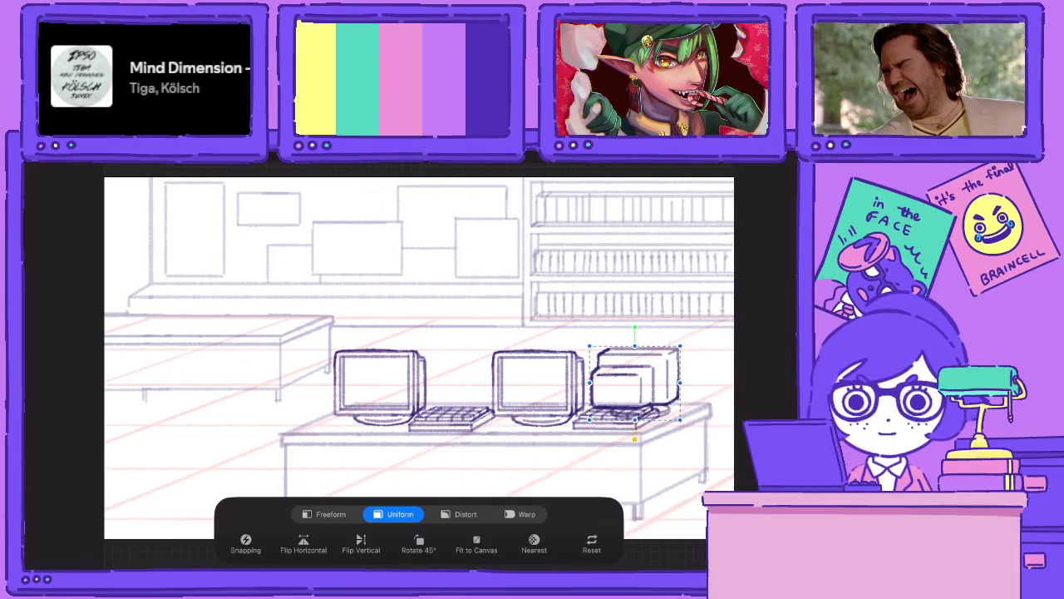
pyautogui.moveTo(634, 383); pyautogui.dragTo(649, 378)
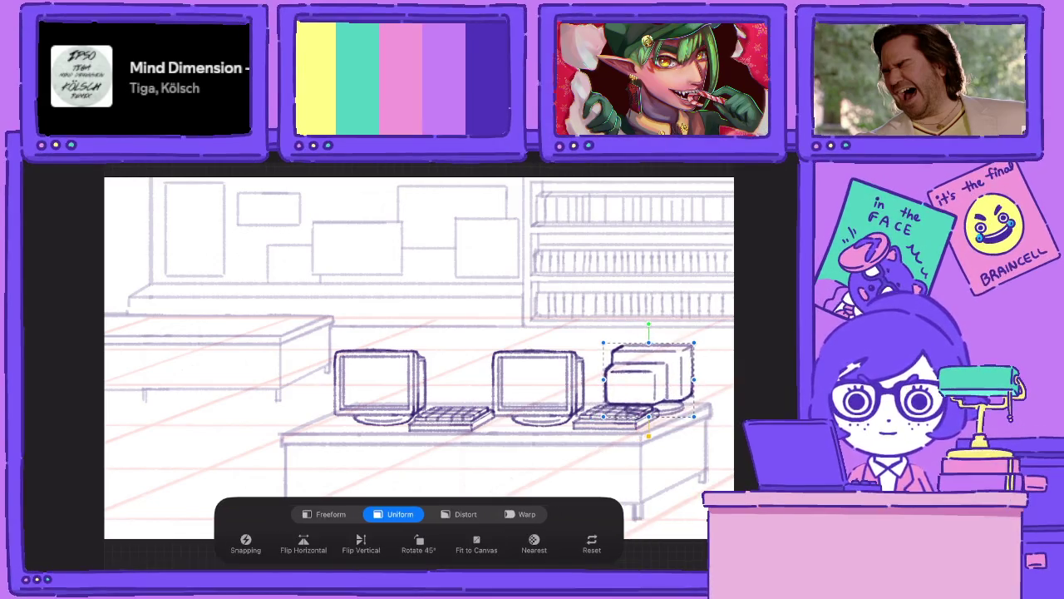
# Select the upper Layer 95 keyboard copy and reposition it on the front desk.
pyautogui.click(680, 175)
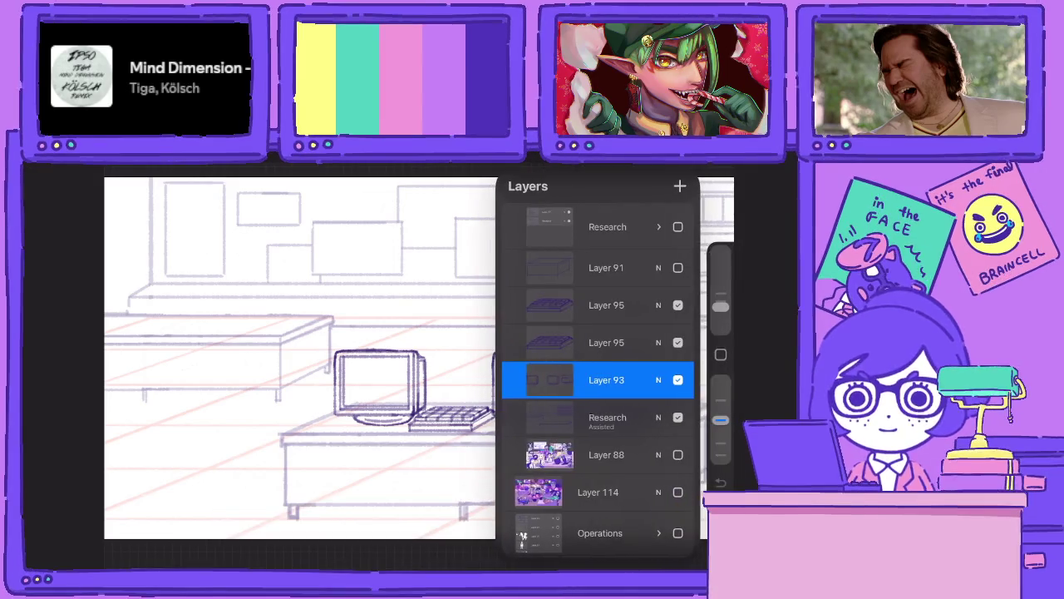
pyautogui.click(599, 304)
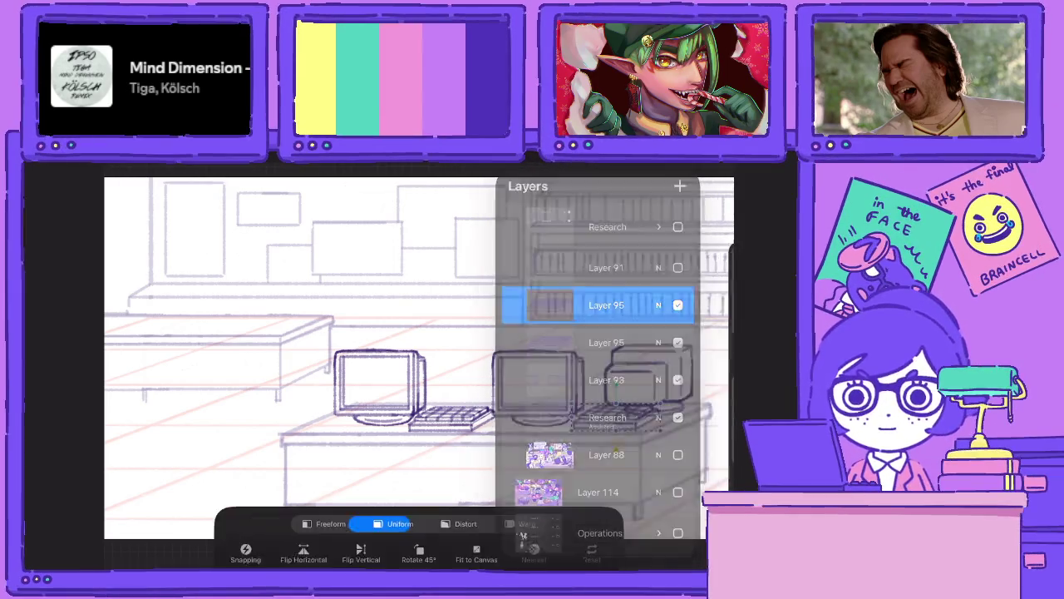
pyautogui.moveTo(631, 416); pyautogui.dragTo(615, 415)
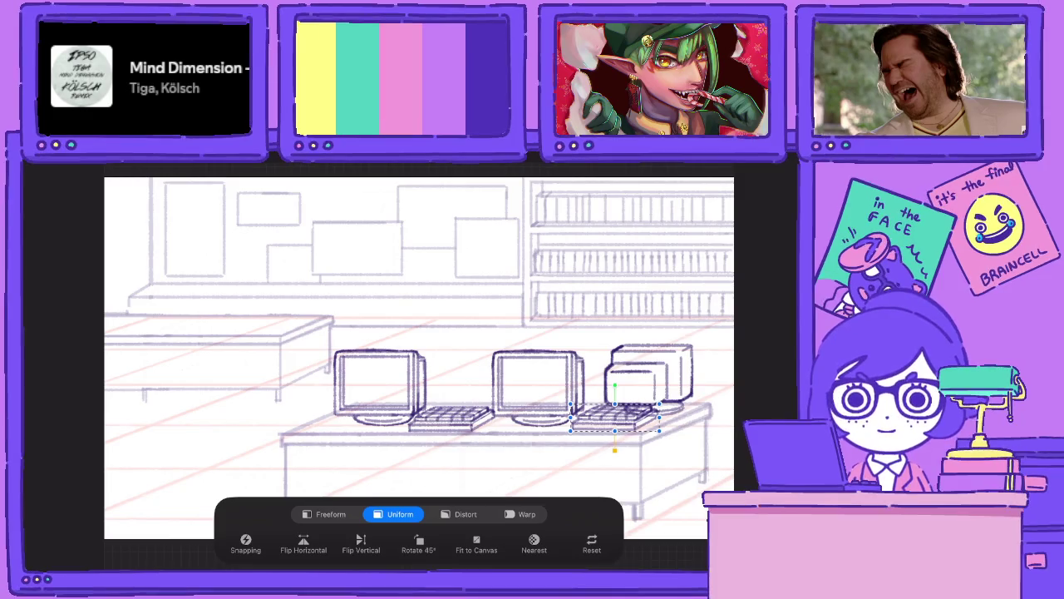
pyautogui.click(680, 175)
# Select Layer 93 and add a new blank layer above it for the figure.
pyautogui.click(598, 454)
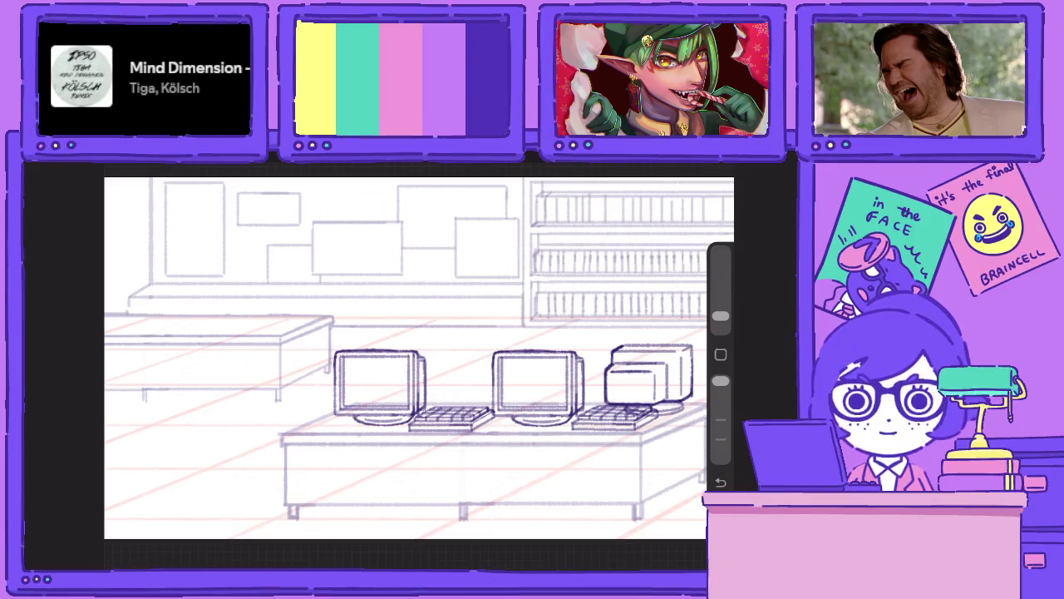
pyautogui.scroll(5, 412, 394)
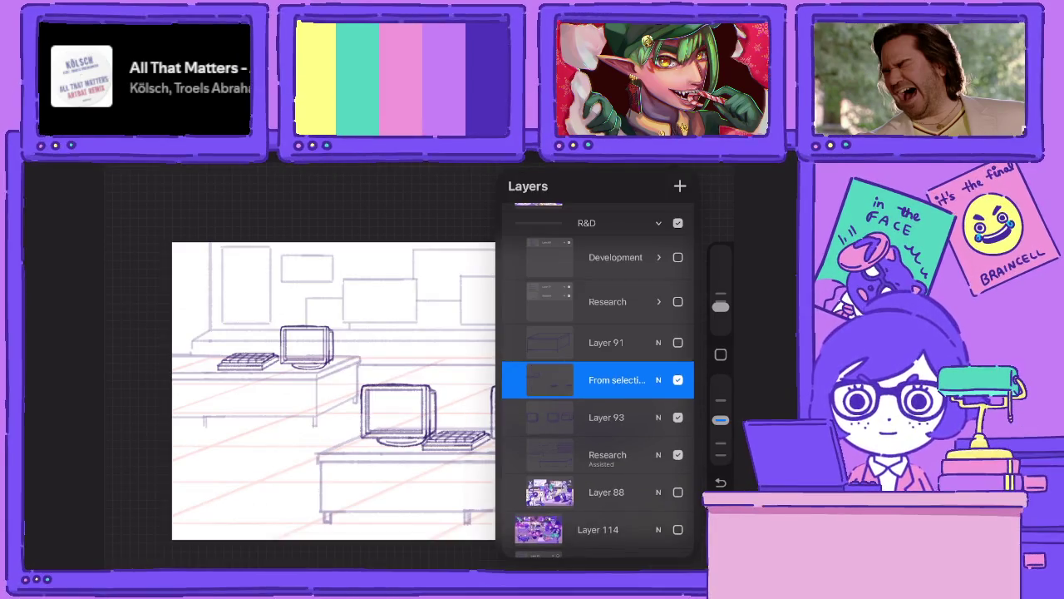
pyautogui.click(680, 187)
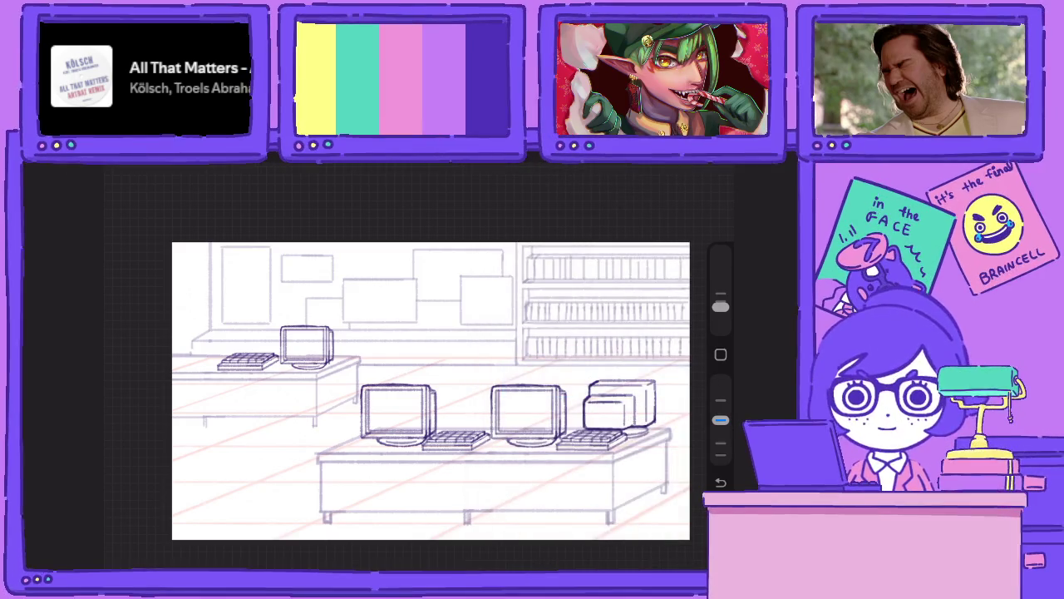
pyautogui.scroll(3, 431, 390)
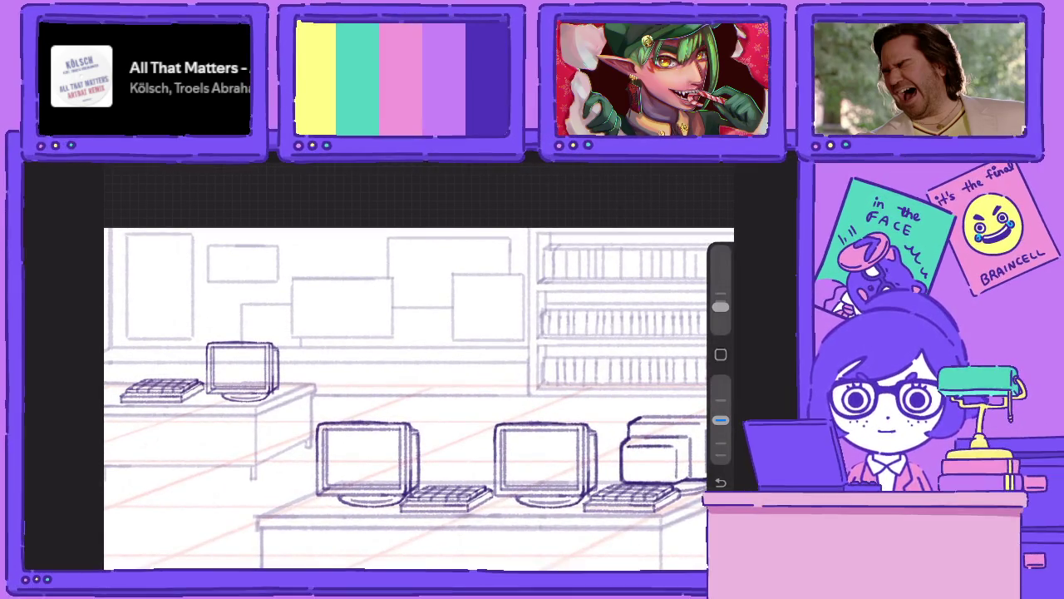
pyautogui.scroll(3, 419, 383)
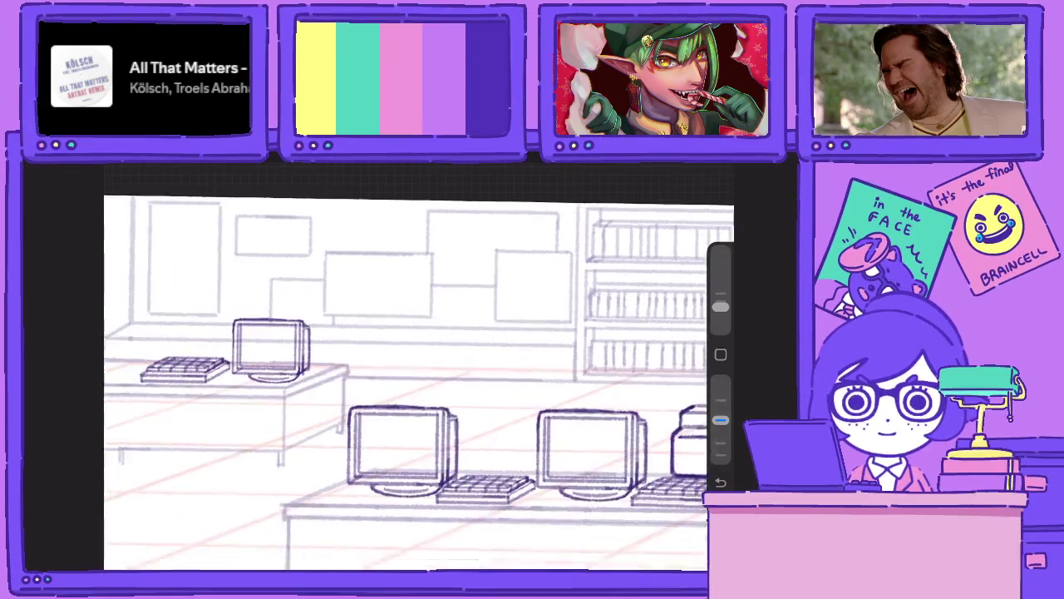
pyautogui.scroll(-2, 419, 382)
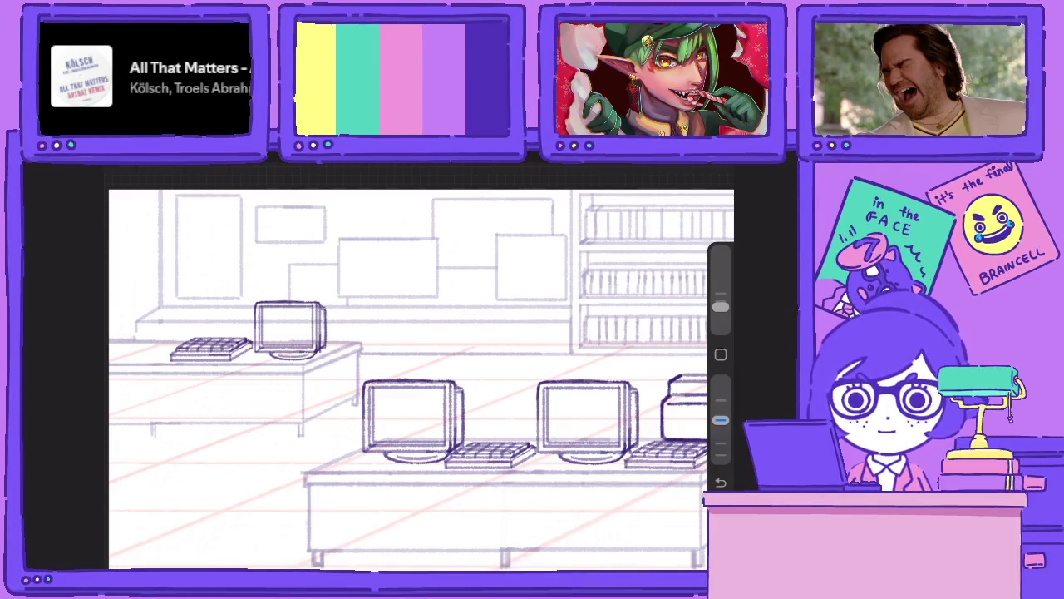
pyautogui.scroll(-2, 420, 379)
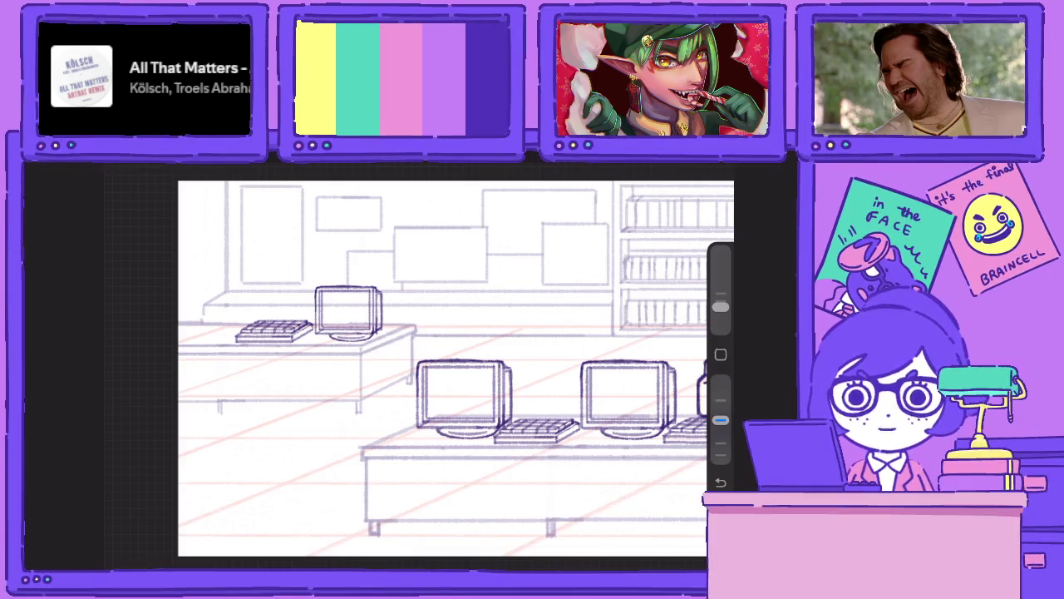
# Sketch the figure's round head with curved guide lines and darkened outline edges.
pyautogui.moveTo(330, 391)
pyautogui.mouseDown()
pyautogui.moveTo(398, 365)
pyautogui.moveTo(374, 424)
pyautogui.mouseUp()
pyautogui.moveTo(337, 359)
pyautogui.mouseDown()
pyautogui.moveTo(372, 350)
pyautogui.moveTo(379, 424)
pyautogui.mouseUp()
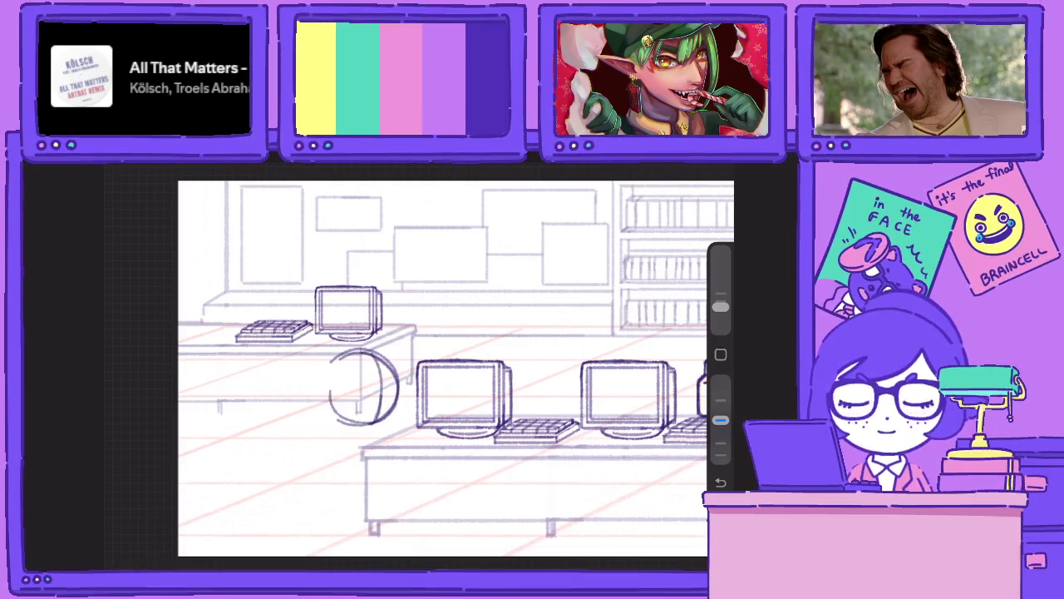
pyautogui.moveTo(374, 359)
pyautogui.mouseDown()
pyautogui.moveTo(376, 394)
pyautogui.moveTo(395, 369)
pyautogui.mouseUp()
pyautogui.moveTo(325, 384); pyautogui.dragTo(392, 371)
pyautogui.moveTo(338, 407); pyautogui.dragTo(397, 386)
pyautogui.moveTo(375, 429); pyautogui.dragTo(391, 417)
pyautogui.moveTo(394, 369); pyautogui.dragTo(392, 419)
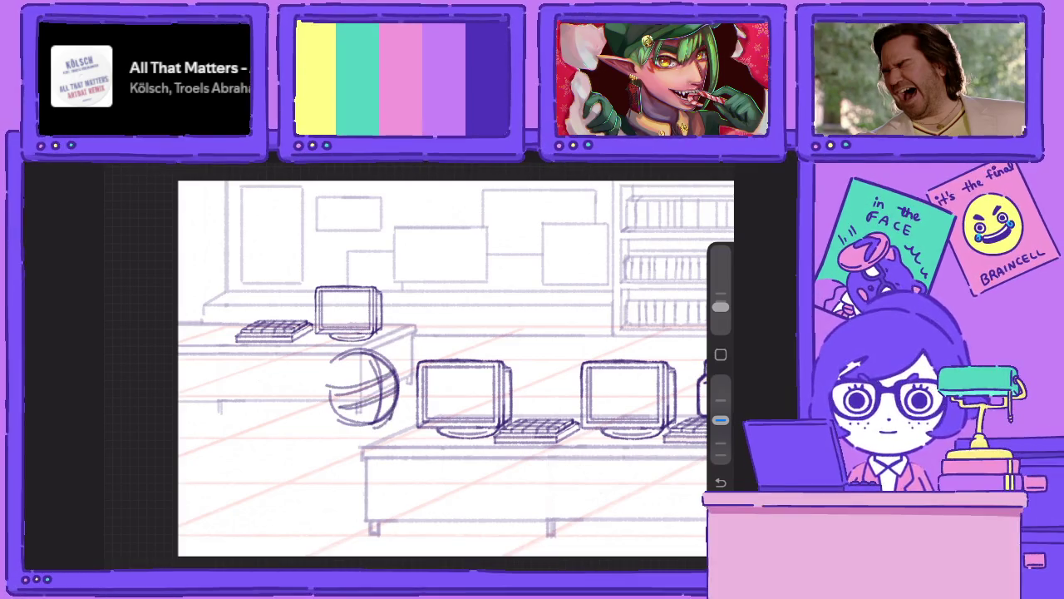
pyautogui.moveTo(369, 347); pyautogui.dragTo(389, 422)
pyautogui.moveTo(336, 386)
pyautogui.mouseDown()
pyautogui.moveTo(394, 349)
pyautogui.moveTo(396, 419)
pyautogui.mouseUp()
pyautogui.moveTo(343, 370)
pyautogui.mouseDown()
pyautogui.moveTo(400, 347)
pyautogui.moveTo(332, 412)
pyautogui.moveTo(373, 429)
pyautogui.mouseUp()
pyautogui.moveTo(326, 388)
pyautogui.mouseDown()
pyautogui.moveTo(371, 427)
pyautogui.moveTo(359, 422)
pyautogui.moveTo(347, 437)
pyautogui.moveTo(358, 421)
pyautogui.moveTo(368, 435)
pyautogui.moveTo(376, 417)
pyautogui.moveTo(406, 417)
pyautogui.moveTo(406, 403)
pyautogui.moveTo(394, 407)
pyautogui.moveTo(395, 429)
pyautogui.moveTo(333, 471)
pyautogui.mouseUp()
# Add the arms, body side and right leg, undoing the stray stroke below the leg.
pyautogui.moveTo(349, 426)
pyautogui.mouseDown()
pyautogui.moveTo(331, 487)
pyautogui.moveTo(354, 486)
pyautogui.mouseUp()
pyautogui.moveTo(342, 418)
pyautogui.mouseDown()
pyautogui.moveTo(325, 429)
pyautogui.moveTo(323, 478)
pyautogui.moveTo(319, 449)
pyautogui.mouseUp()
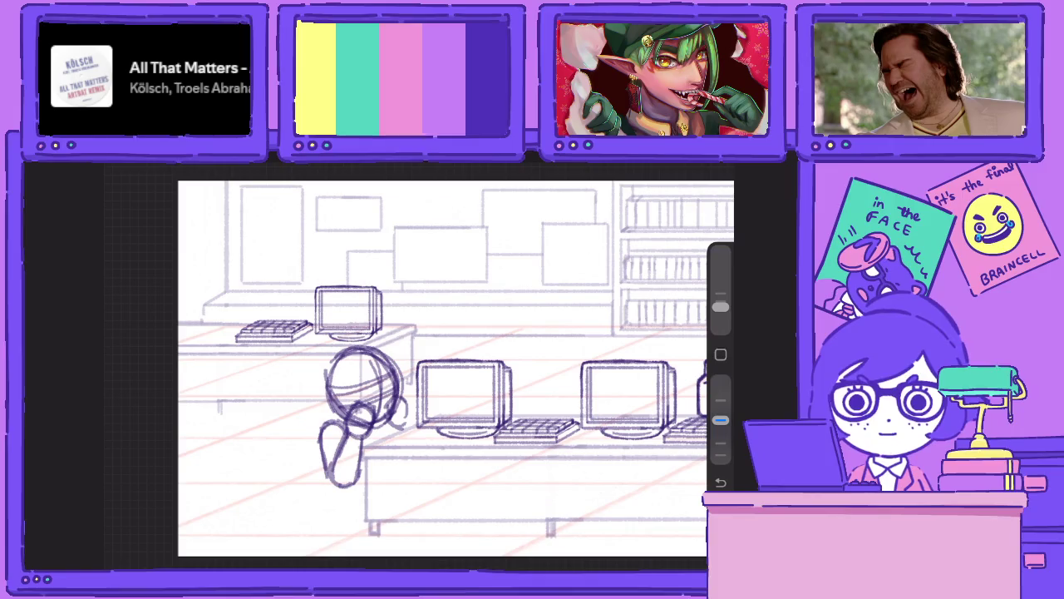
pyautogui.moveTo(390, 424)
pyautogui.mouseDown()
pyautogui.moveTo(389, 479)
pyautogui.moveTo(410, 464)
pyautogui.mouseUp()
pyautogui.moveTo(405, 406); pyautogui.dragTo(409, 455)
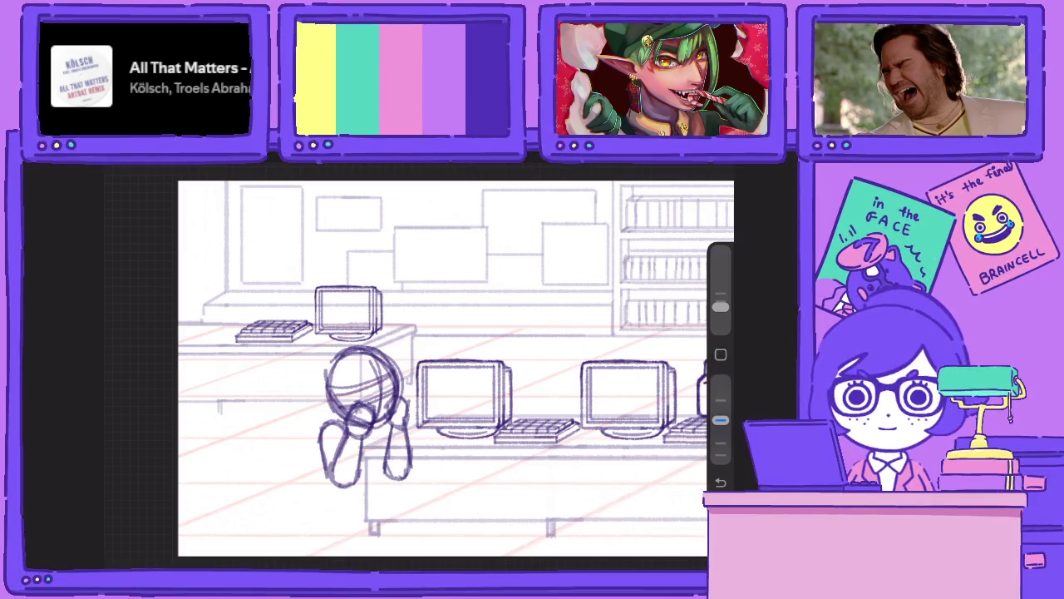
pyautogui.moveTo(406, 391)
pyautogui.mouseDown()
pyautogui.moveTo(386, 469)
pyautogui.moveTo(396, 476)
pyautogui.mouseUp()
pyautogui.moveTo(406, 419); pyautogui.dragTo(409, 465)
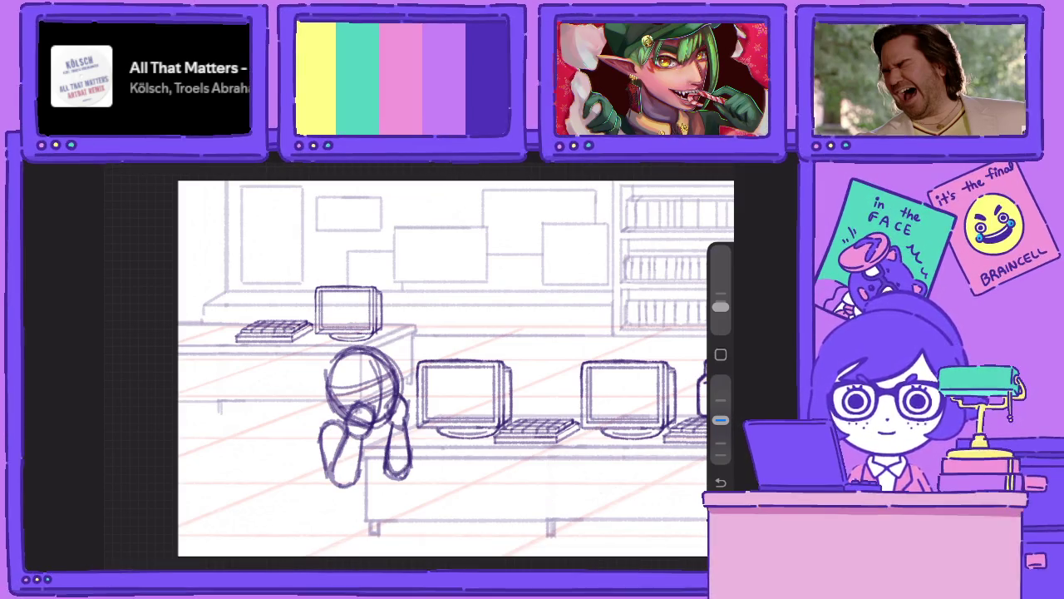
pyautogui.moveTo(390, 423); pyautogui.dragTo(390, 439)
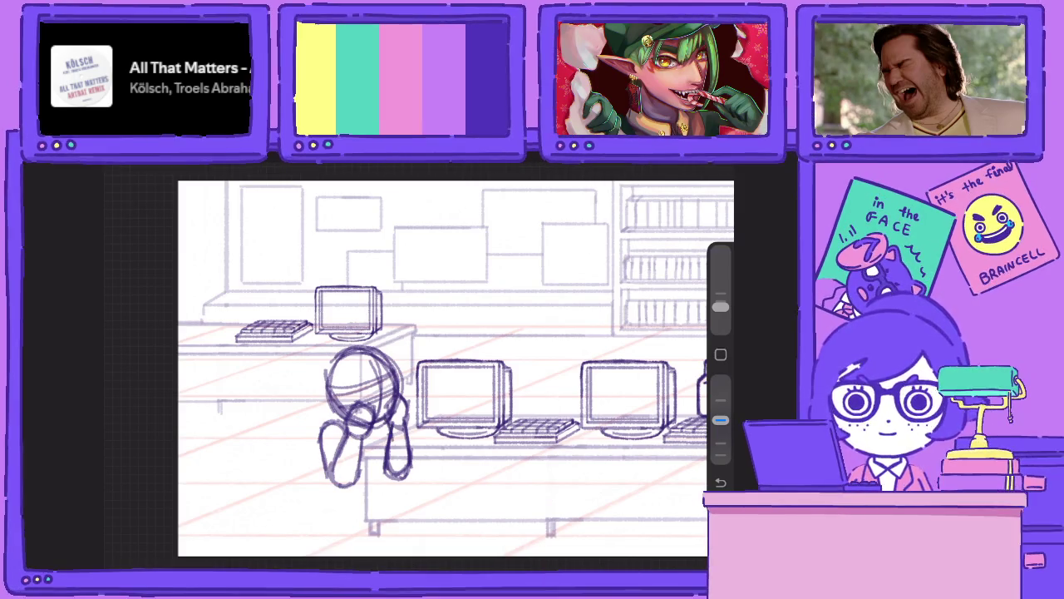
pyautogui.moveTo(350, 487)
pyautogui.mouseDown()
pyautogui.moveTo(348, 512)
pyautogui.moveTo(336, 507)
pyautogui.moveTo(395, 491)
pyautogui.mouseUp()
pyautogui.hotkey('ctrl', 'z')
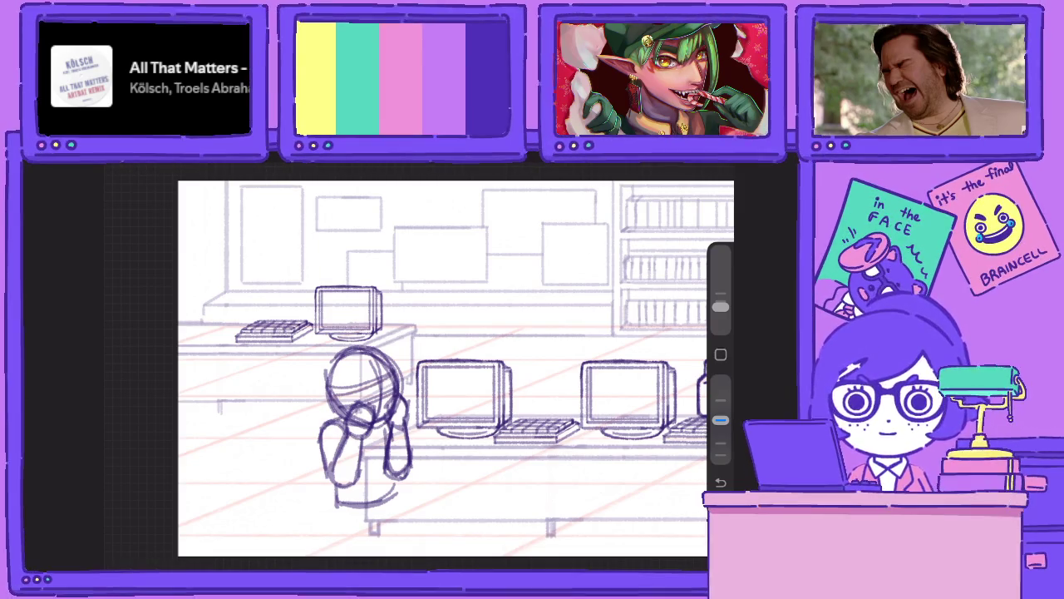
# Shrink the seated figure and shift it right and slightly up.
pyautogui.press('v')
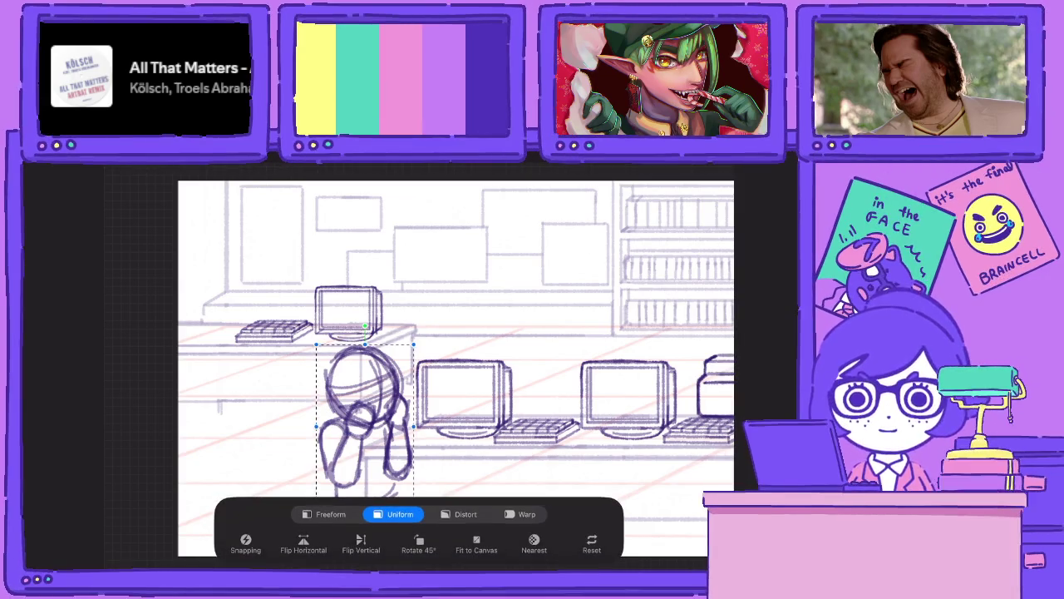
pyautogui.moveTo(320, 345); pyautogui.dragTo(332, 374)
pyautogui.moveTo(374, 433); pyautogui.dragTo(374, 412)
pyautogui.press('v')
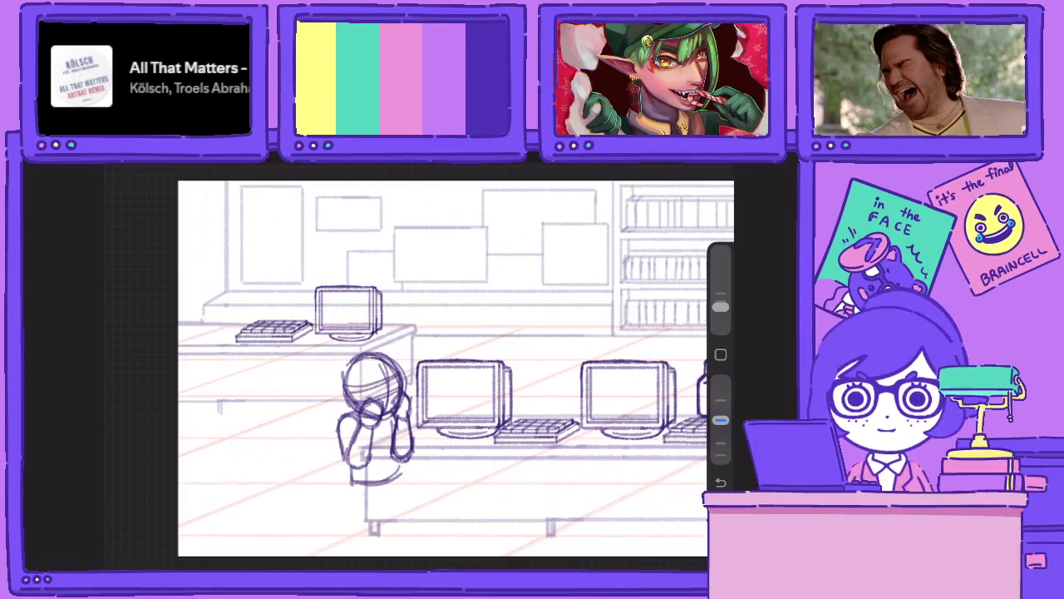
# Draw the figure's thighs, lower legs, feet and knee curves, undoing one stray vertical line.
pyautogui.moveTo(347, 458)
pyautogui.mouseDown()
pyautogui.moveTo(350, 497)
pyautogui.moveTo(379, 509)
pyautogui.moveTo(383, 484)
pyautogui.moveTo(416, 510)
pyautogui.moveTo(429, 494)
pyautogui.moveTo(405, 482)
pyautogui.moveTo(431, 490)
pyautogui.moveTo(435, 475)
pyautogui.moveTo(452, 490)
pyautogui.mouseUp()
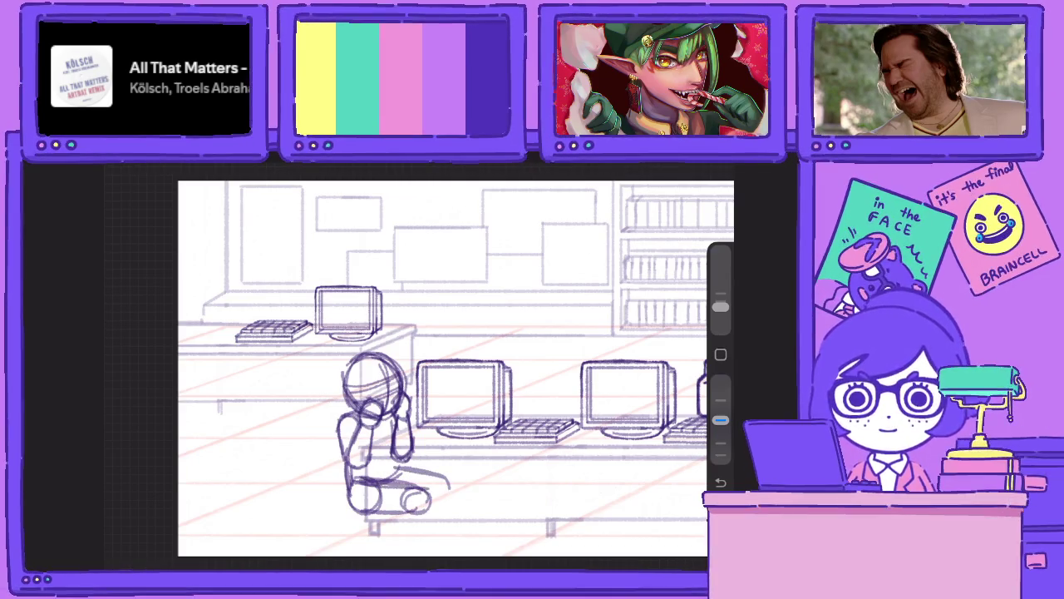
pyautogui.scroll(2, 441, 366)
pyautogui.hscroll(1, 419, 360)
pyautogui.moveTo(316, 514); pyautogui.dragTo(315, 552)
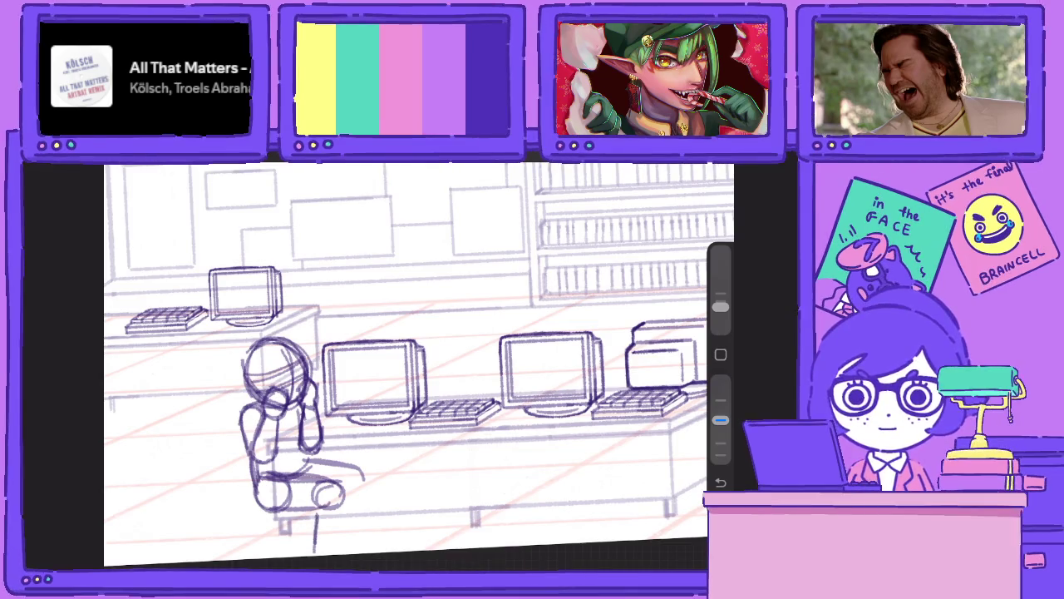
pyautogui.moveTo(345, 501); pyautogui.dragTo(334, 552)
pyautogui.moveTo(361, 474); pyautogui.dragTo(366, 549)
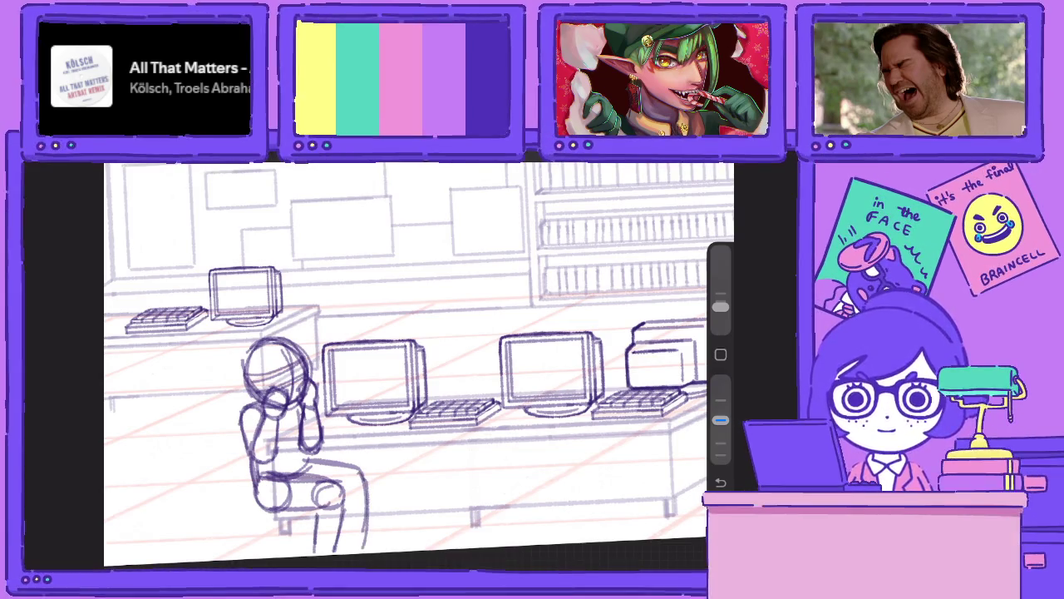
pyautogui.hotkey('ctrl', 'z')
pyautogui.moveTo(359, 463); pyautogui.dragTo(333, 480)
pyautogui.moveTo(354, 465)
pyautogui.mouseDown()
pyautogui.moveTo(340, 497)
pyautogui.moveTo(347, 541)
pyautogui.mouseUp()
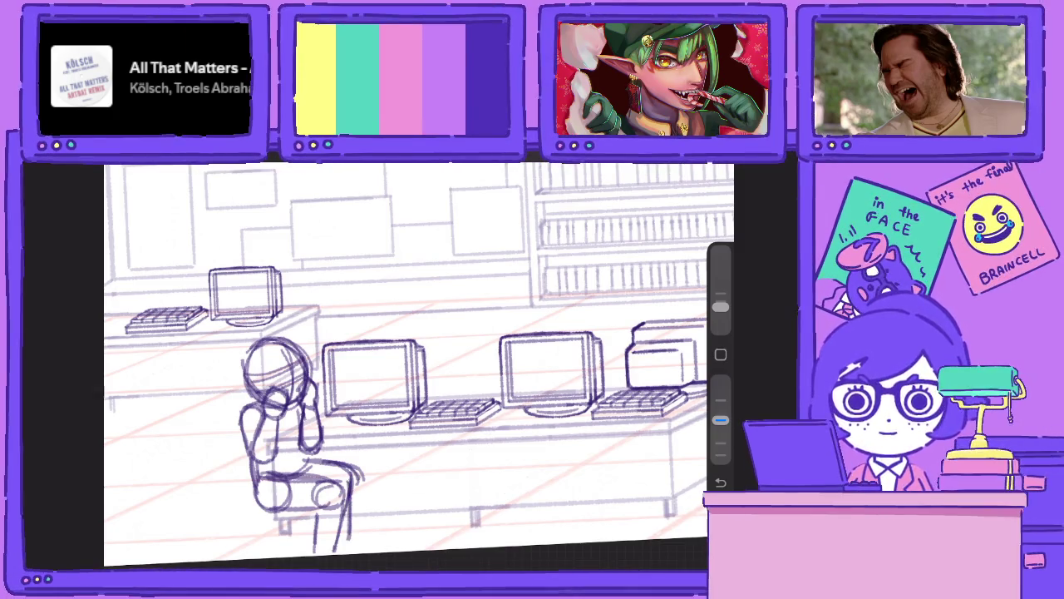
# Erase stray lines around the knee and lower legs, then return to the brush.
pyautogui.press('e')
pyautogui.moveTo(347, 488); pyautogui.dragTo(344, 518)
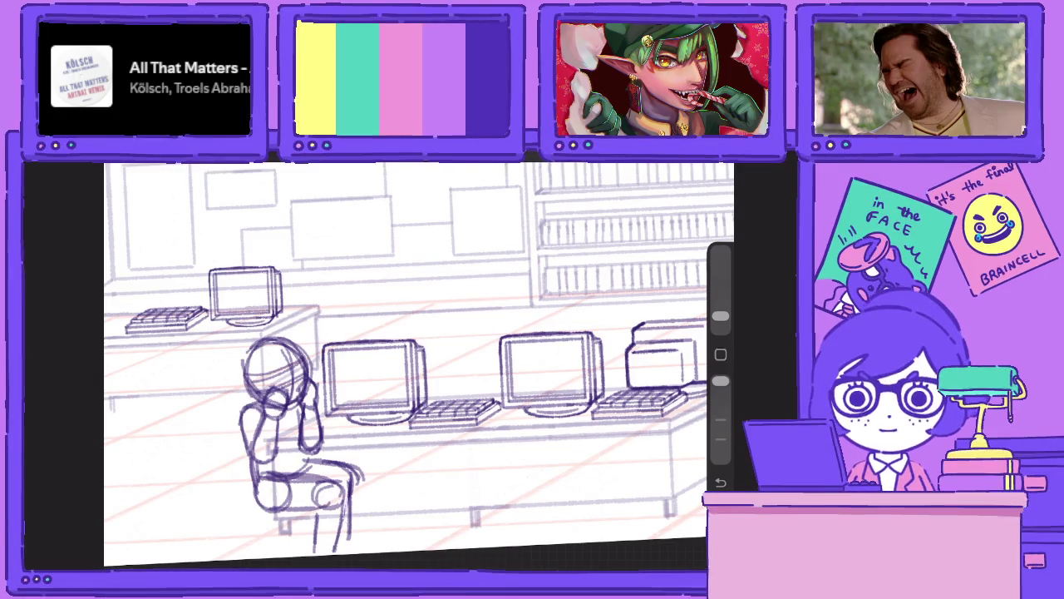
pyautogui.moveTo(356, 465)
pyautogui.mouseDown()
pyautogui.moveTo(354, 489)
pyautogui.moveTo(334, 465)
pyautogui.moveTo(345, 489)
pyautogui.moveTo(333, 464)
pyautogui.mouseUp()
pyautogui.press('b')
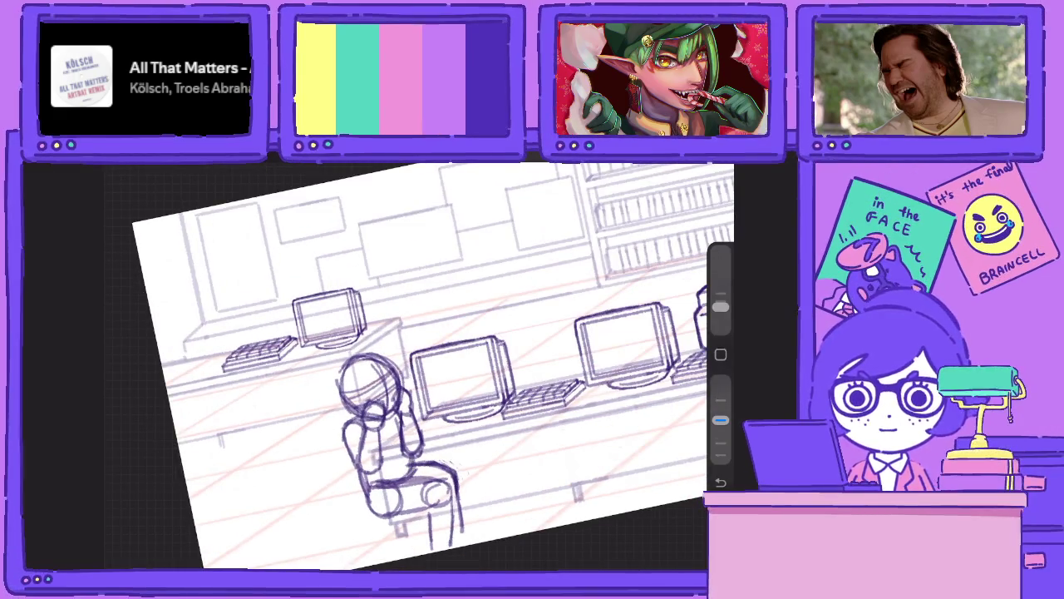
# Level and pan the view across the desks, then select Layer 93 in Layers.
pyautogui.moveTo(433, 366); pyautogui.dragTo(416, 374)
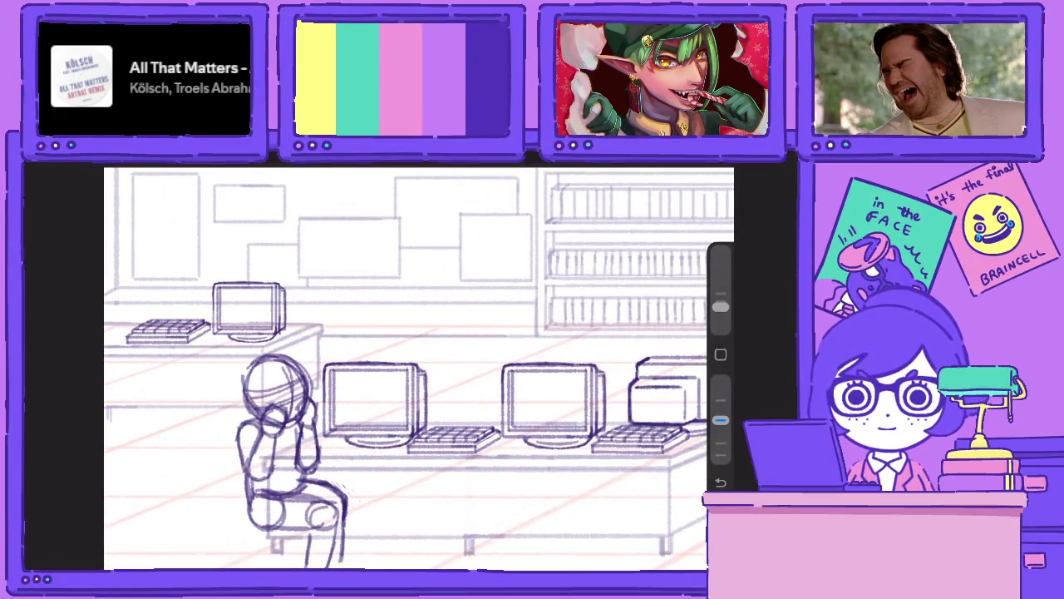
pyautogui.scroll(-2, 395, 370)
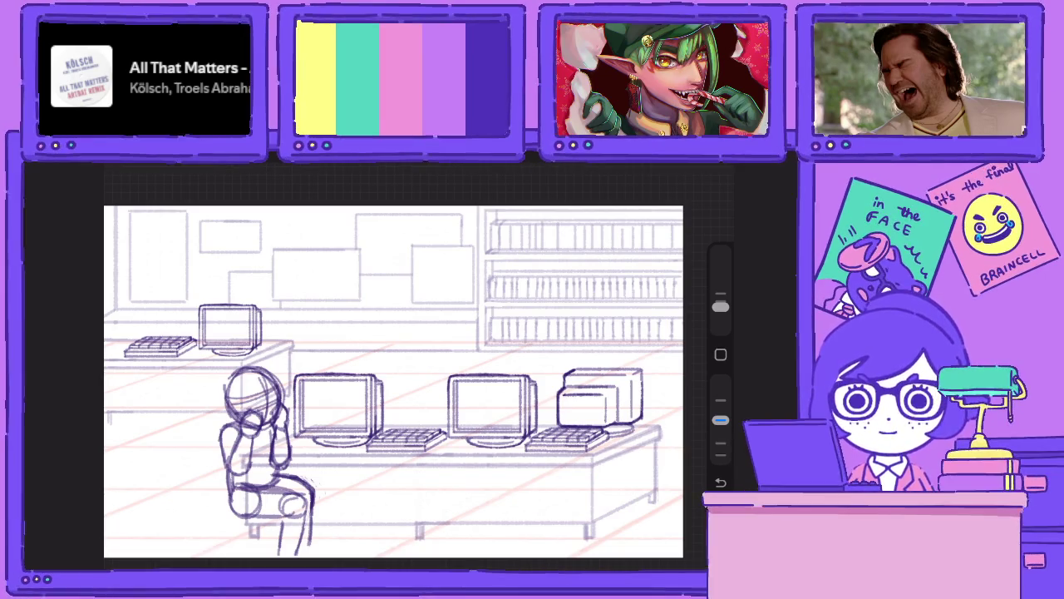
pyautogui.scroll(1, 395, 370)
pyautogui.scroll(2, 395, 370)
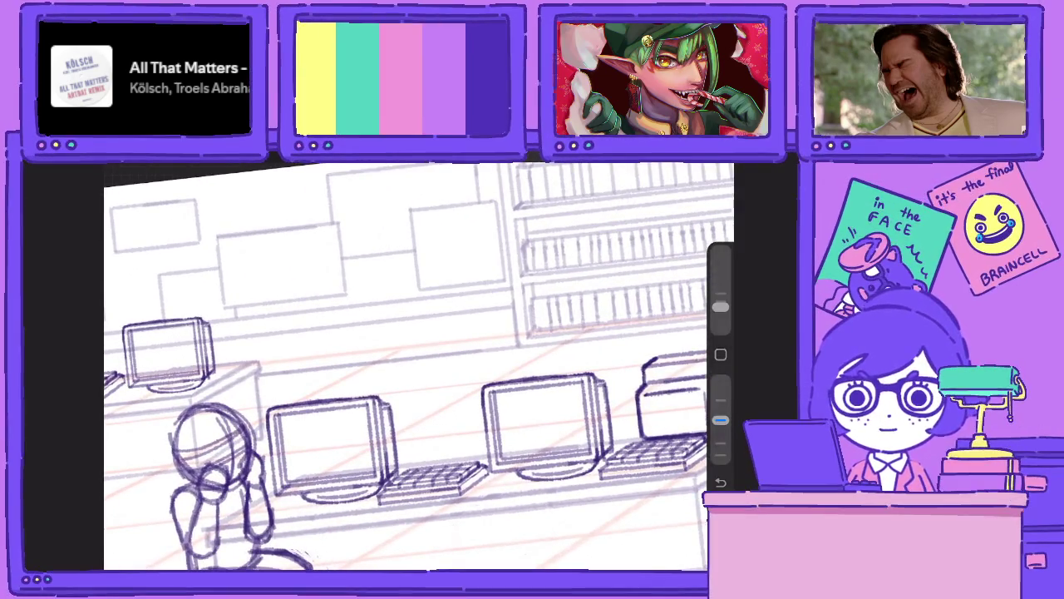
pyautogui.moveTo(399, 374); pyautogui.dragTo(341, 366)
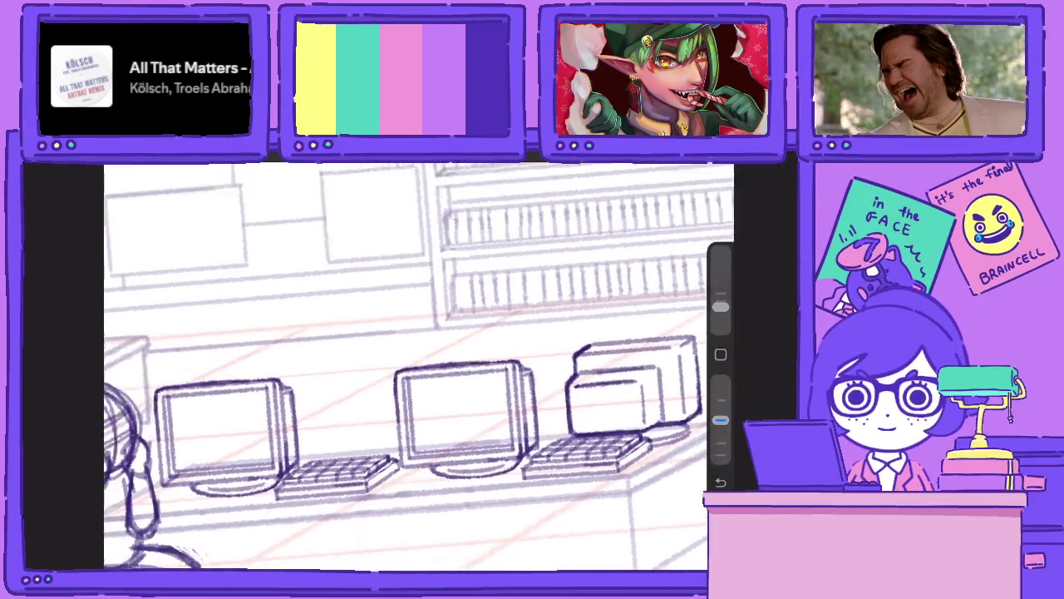
pyautogui.press('l')
pyautogui.click(606, 454)
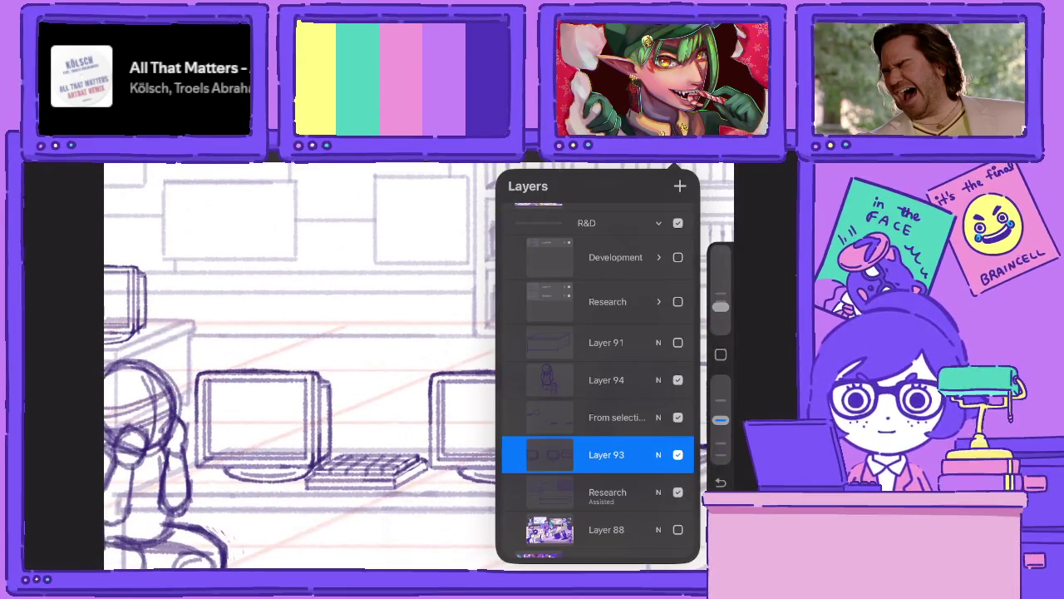